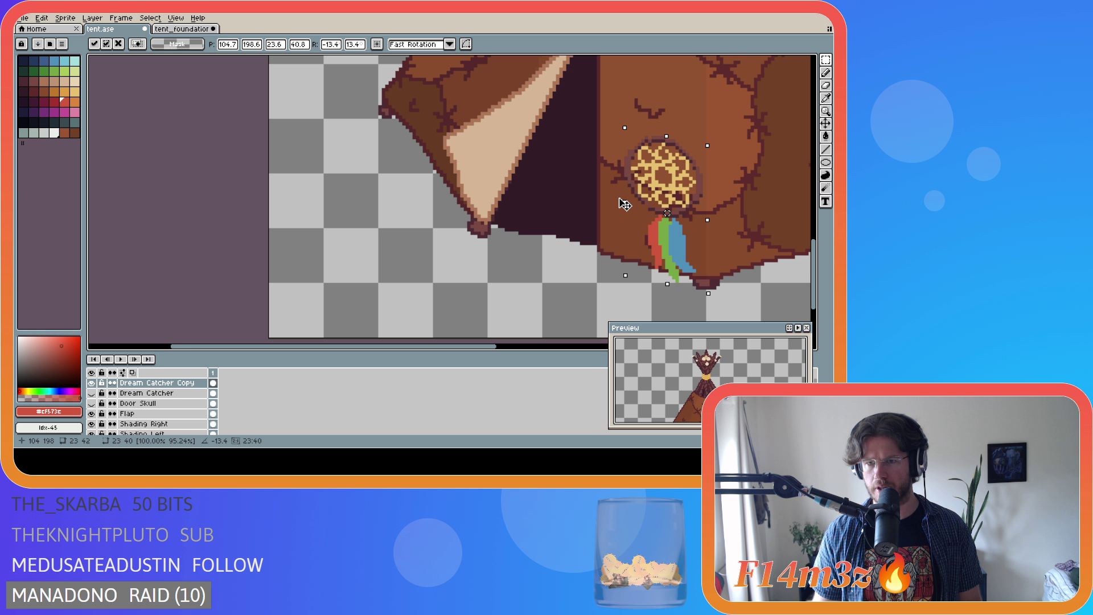
Try tilting the dream catcher and moving it toward the door, then cancel with Esc.
left_click_drag(624, 204, 625, 205)
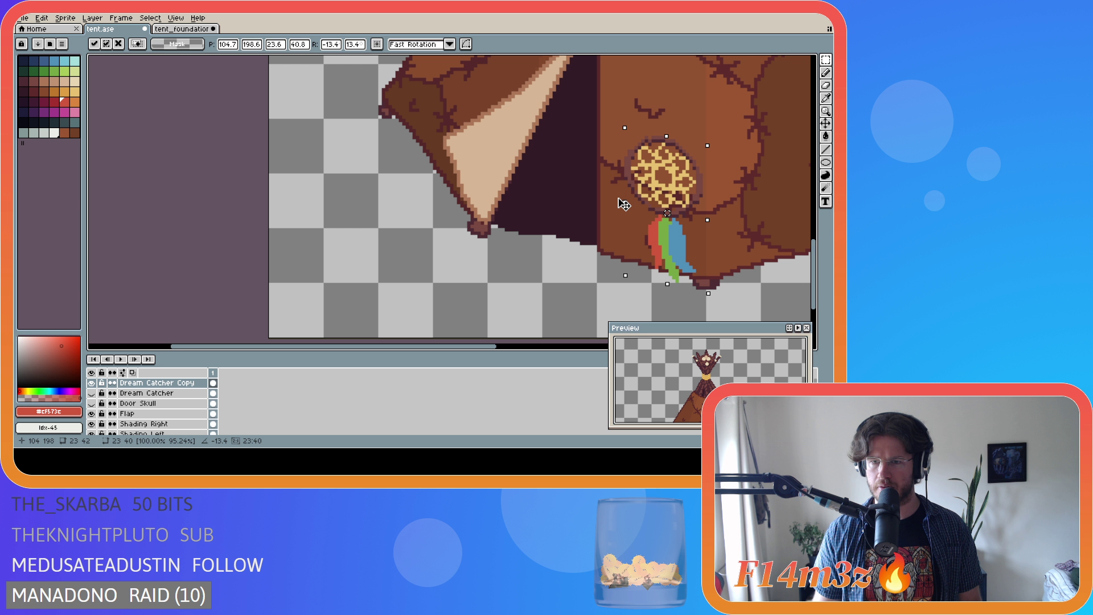
left_click_drag(624, 204, 624, 204)
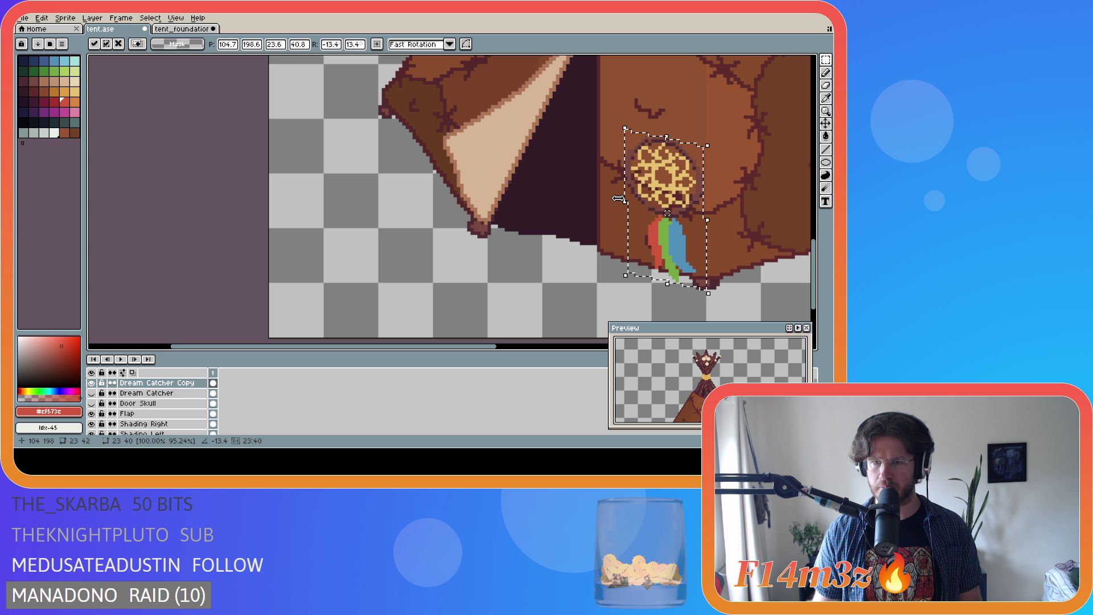
scroll(623, 204, "down", 3)
scroll(672, 227, "up", 2)
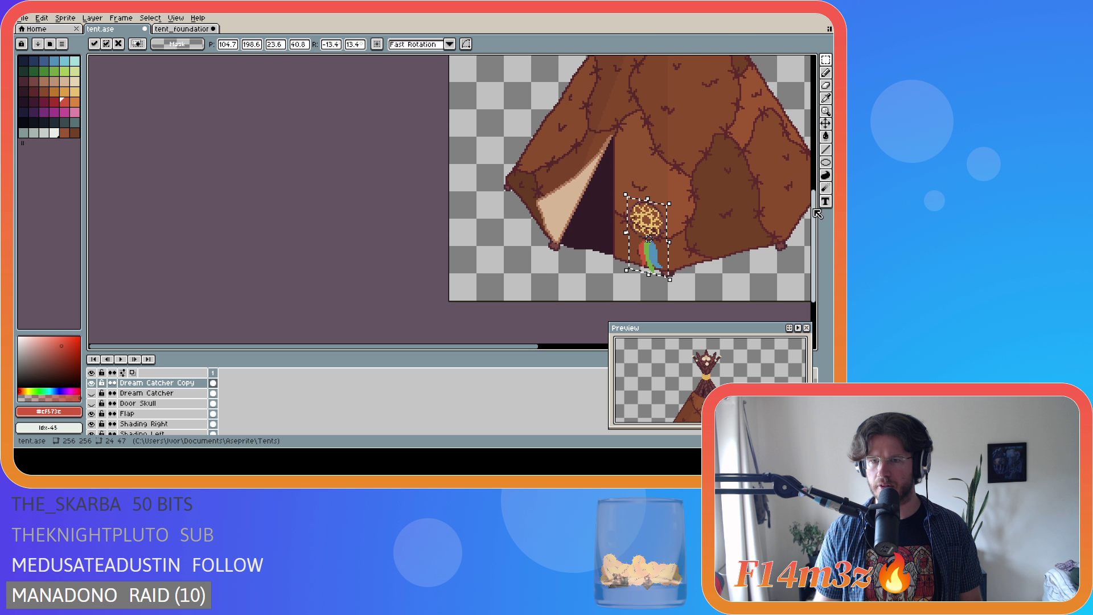
mouse_move(672, 236)
left_mouse_down()
mouse_move(649, 147)
mouse_move(633, 111)
mouse_move(621, 111)
left_mouse_up()
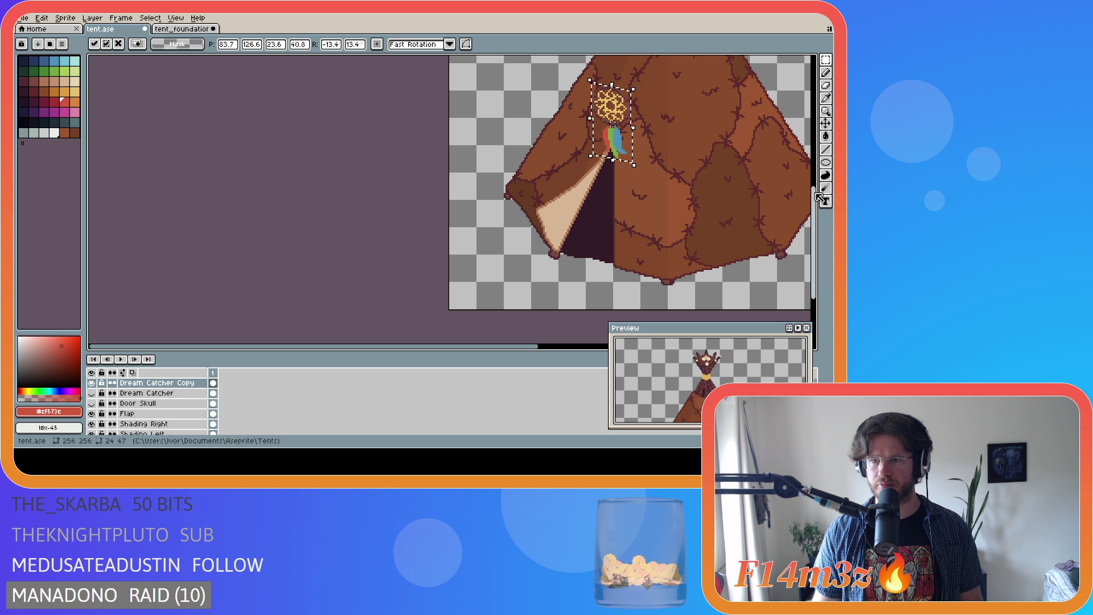
scroll(818, 189, "up", 2)
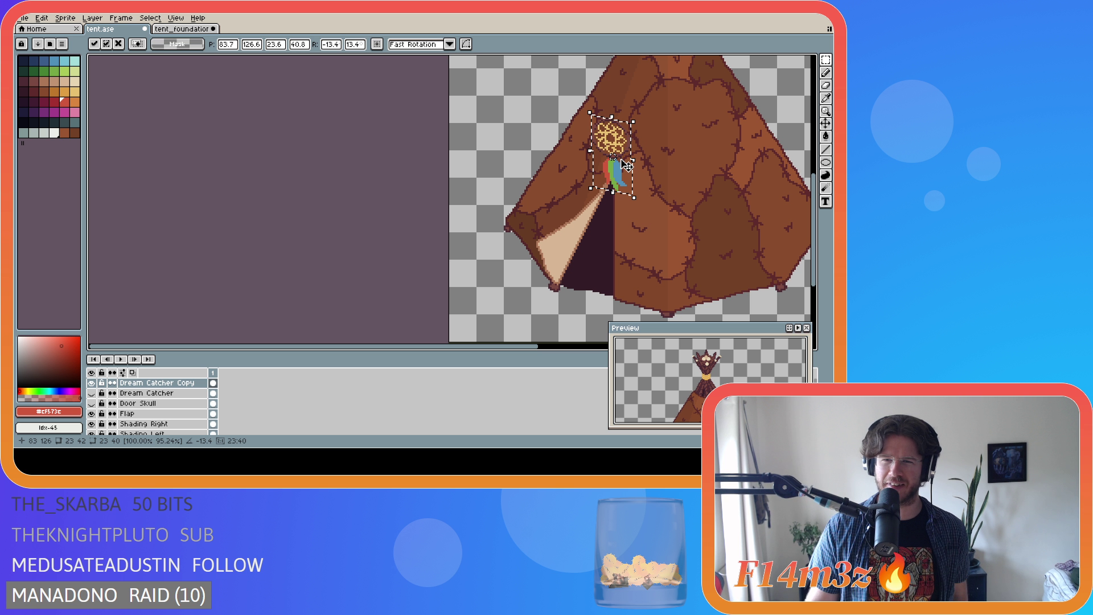
mouse_move(625, 148)
left_mouse_down()
mouse_move(625, 175)
mouse_move(630, 158)
left_mouse_up()
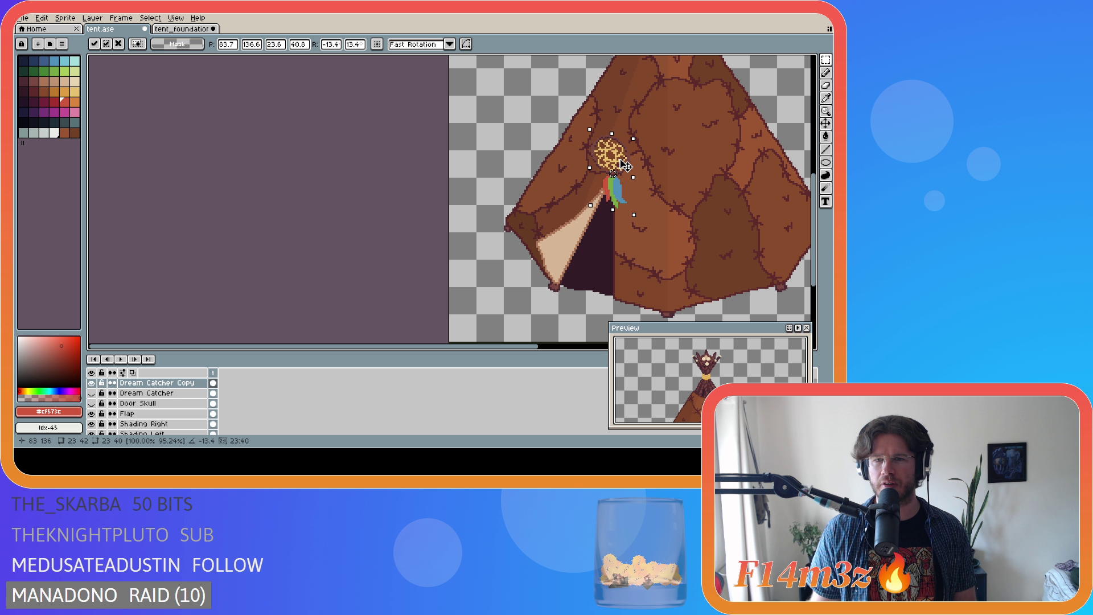
left_click_drag(630, 162, 630, 163)
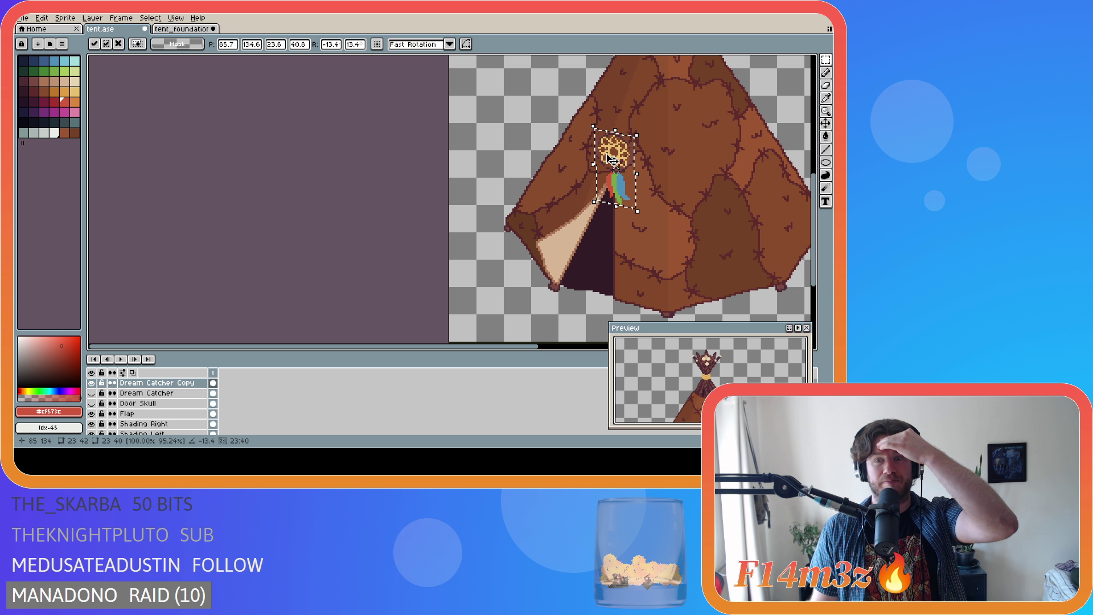
mouse_move(621, 165)
left_mouse_down()
mouse_move(620, 203)
mouse_move(633, 167)
left_mouse_up()
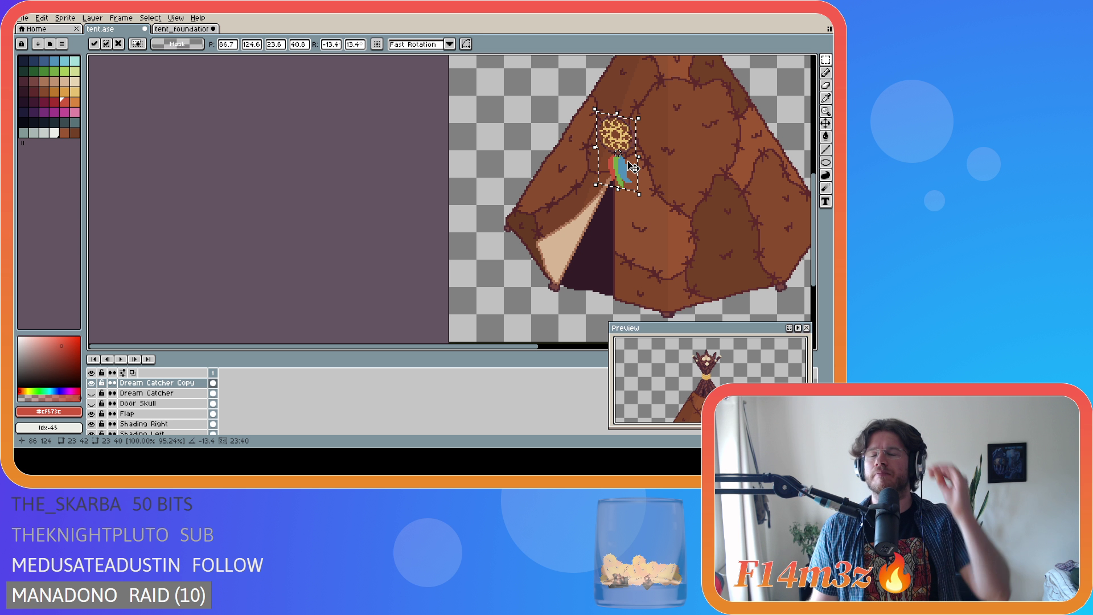
key("Escape")
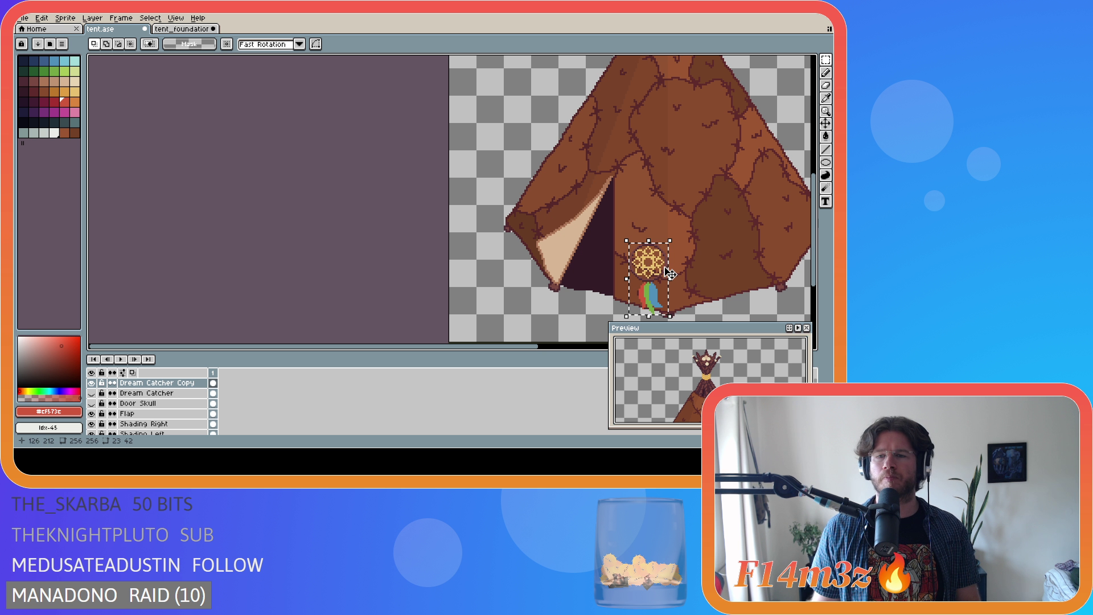
Move the dream catcher up beside the door opening and tilt it about -14.6°.
mouse_move(670, 273)
left_mouse_down()
mouse_move(626, 256)
mouse_move(563, 136)
mouse_move(520, 142)
mouse_move(622, 158)
left_mouse_up()
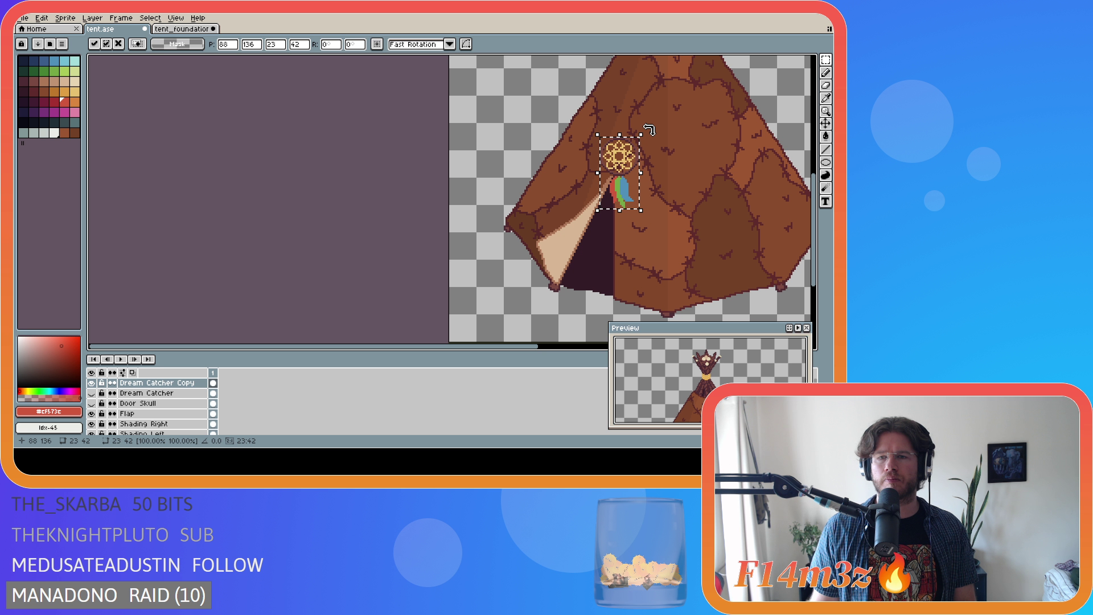
mouse_move(649, 130)
left_mouse_down()
mouse_move(663, 142)
mouse_move(628, 143)
mouse_move(647, 263)
mouse_move(641, 174)
left_mouse_up()
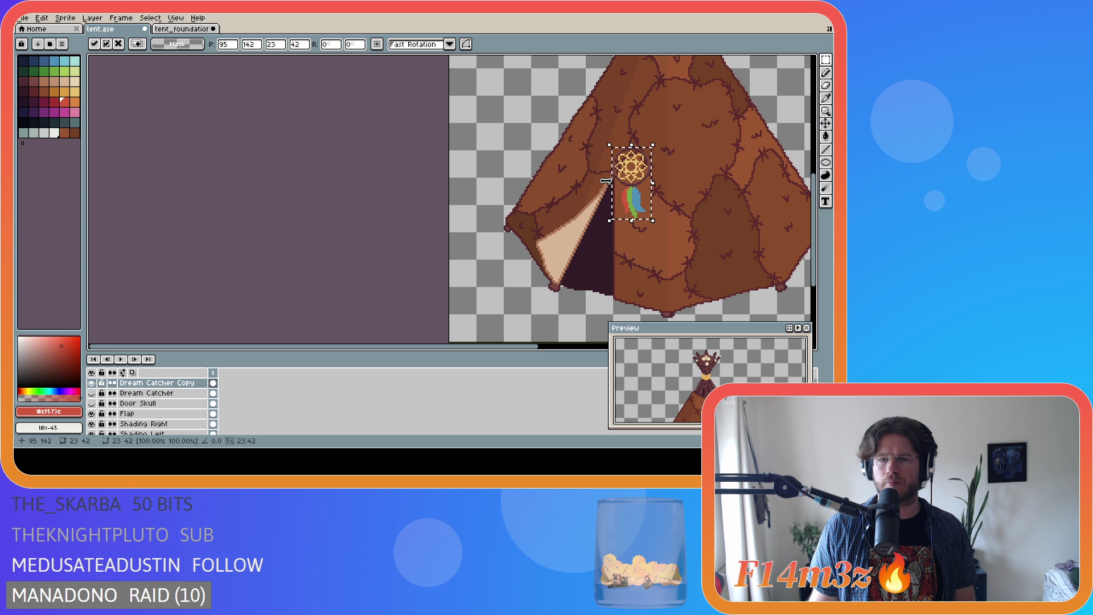
left_click_drag(599, 183, 605, 183)
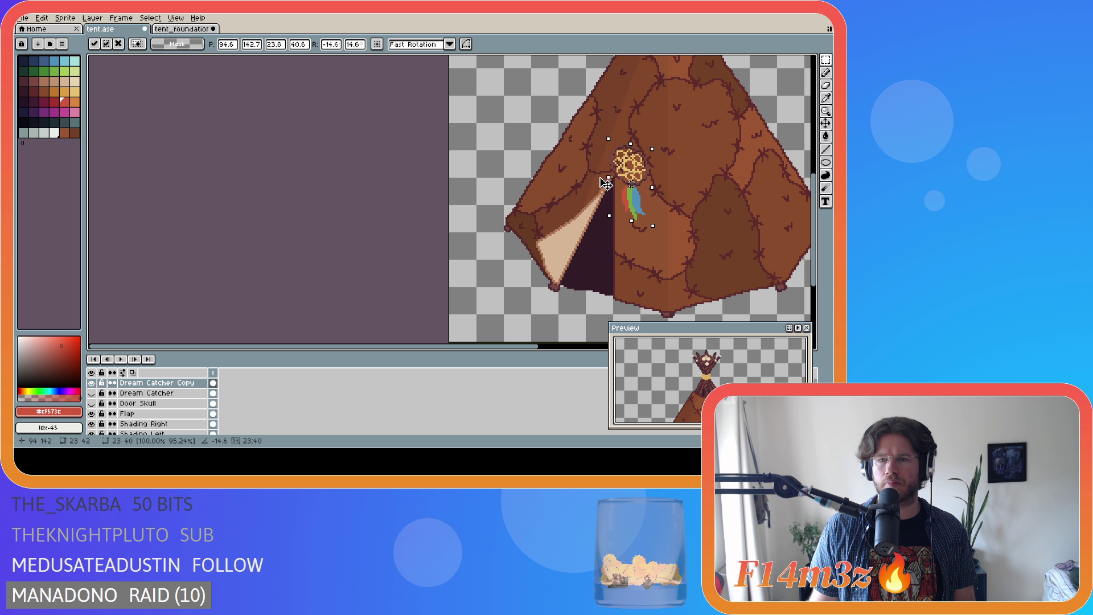
mouse_move(605, 184)
left_mouse_down()
mouse_move(642, 179)
mouse_move(630, 165)
mouse_move(722, 124)
left_mouse_up()
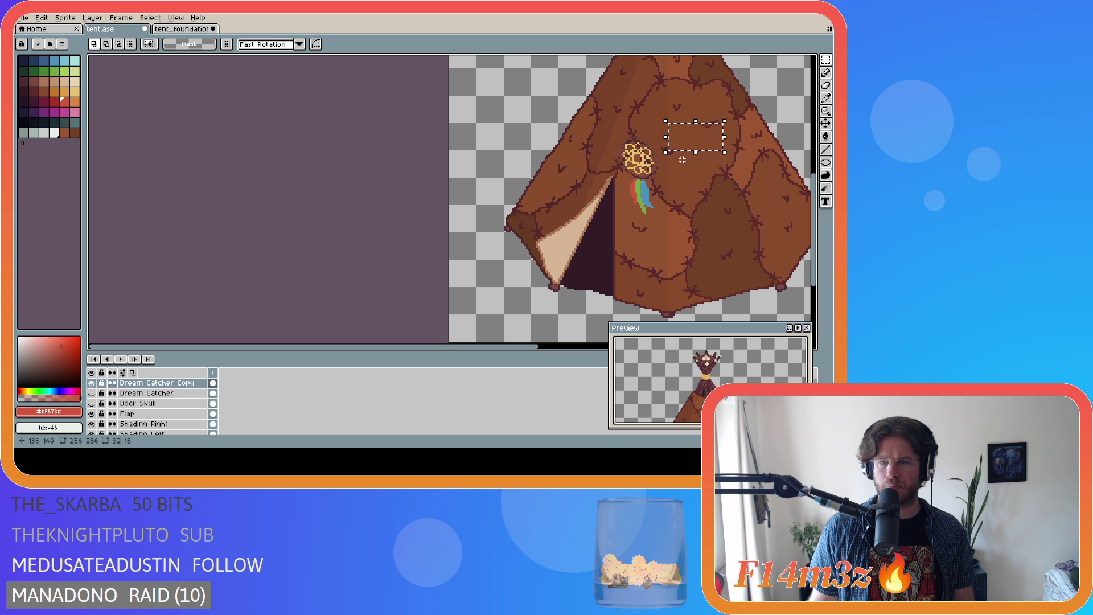
Undo the stray selection, then fine-tune and apply the dream catcher copy's rotation.
key("ctrl+z")
mouse_move(673, 143)
left_mouse_down()
mouse_move(667, 132)
mouse_move(715, 118)
mouse_move(693, 108)
mouse_move(674, 128)
mouse_move(685, 132)
left_mouse_up()
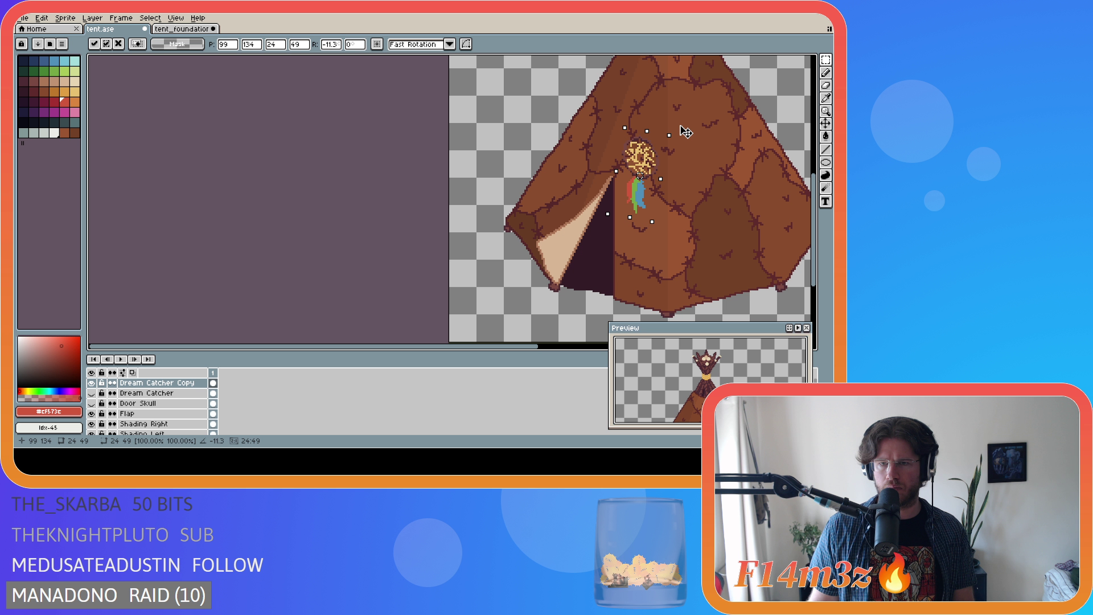
mouse_move(685, 132)
left_mouse_down()
mouse_move(650, 164)
mouse_move(642, 154)
mouse_move(610, 168)
mouse_move(651, 162)
mouse_move(626, 164)
left_mouse_up()
key("Return")
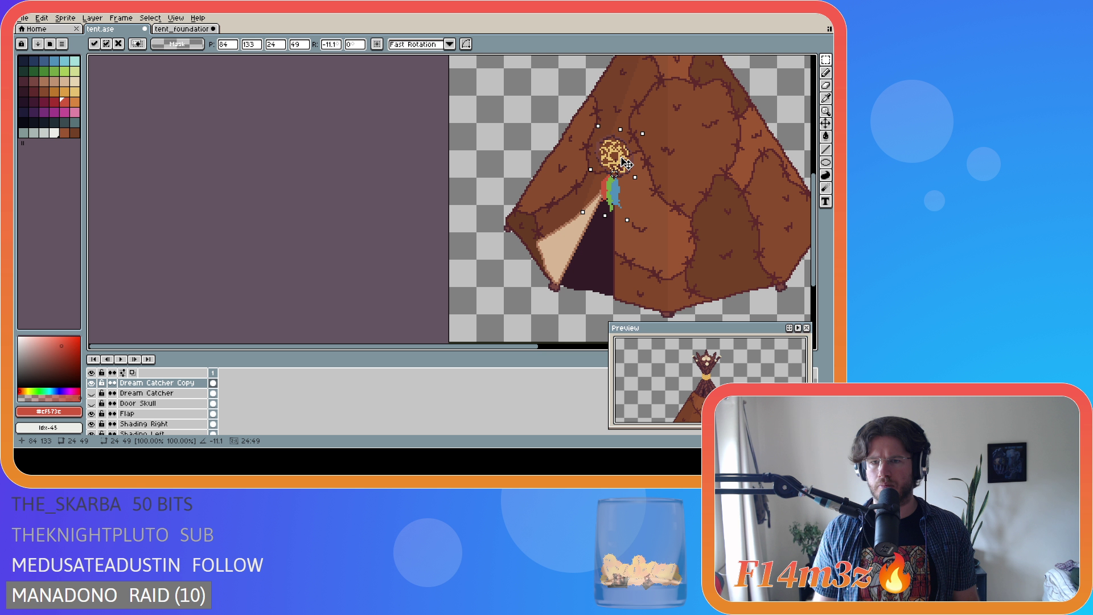
Drag the dream catcher copy off the tent to the left and delete it.
scroll(743, 351, "up", 2)
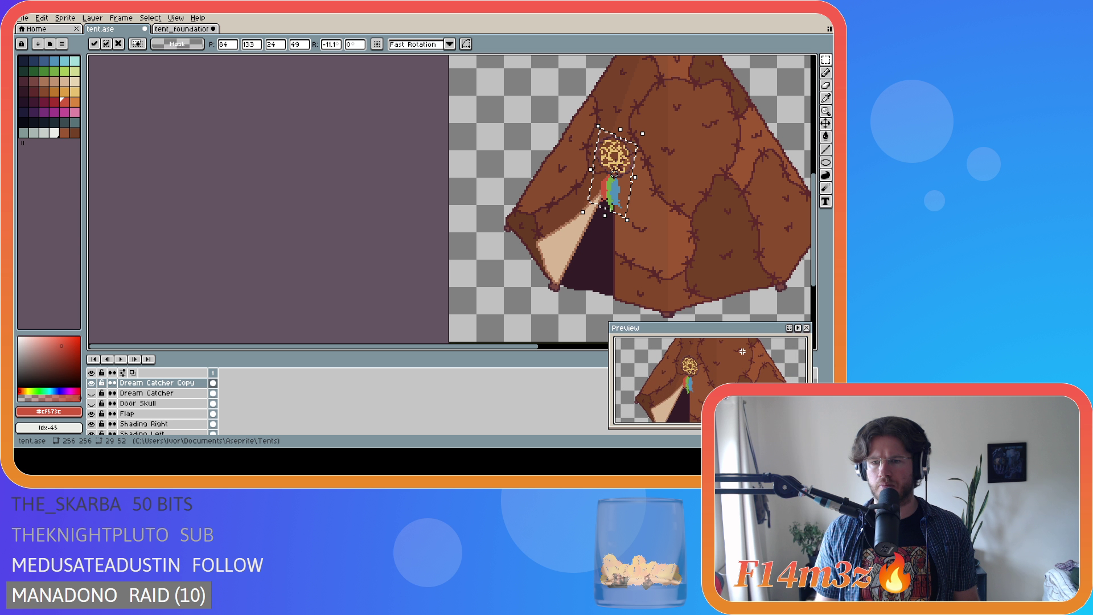
left_click_drag(631, 165, 537, 166)
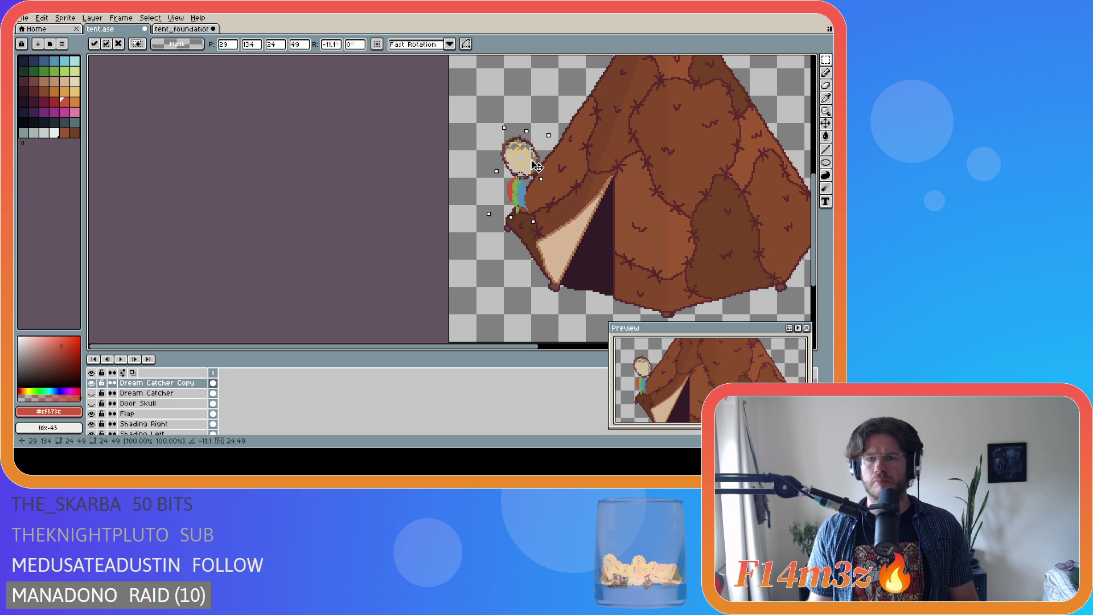
key("Delete")
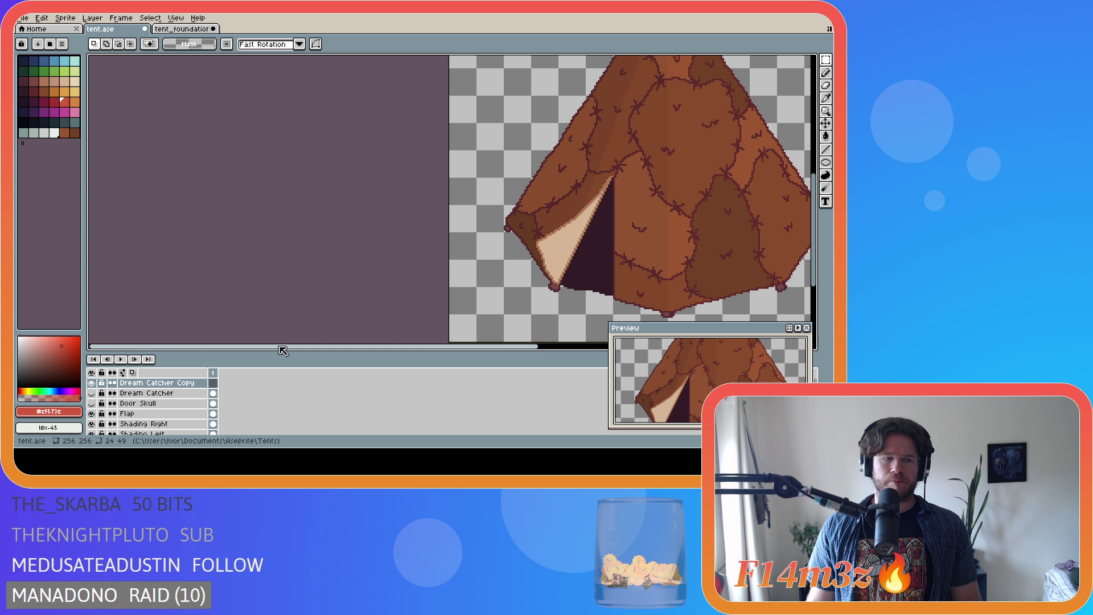
Delete the Dream Catcher Copy layer, unhide Dream Catcher and move it onto the tent's upper front.
key("Delete")
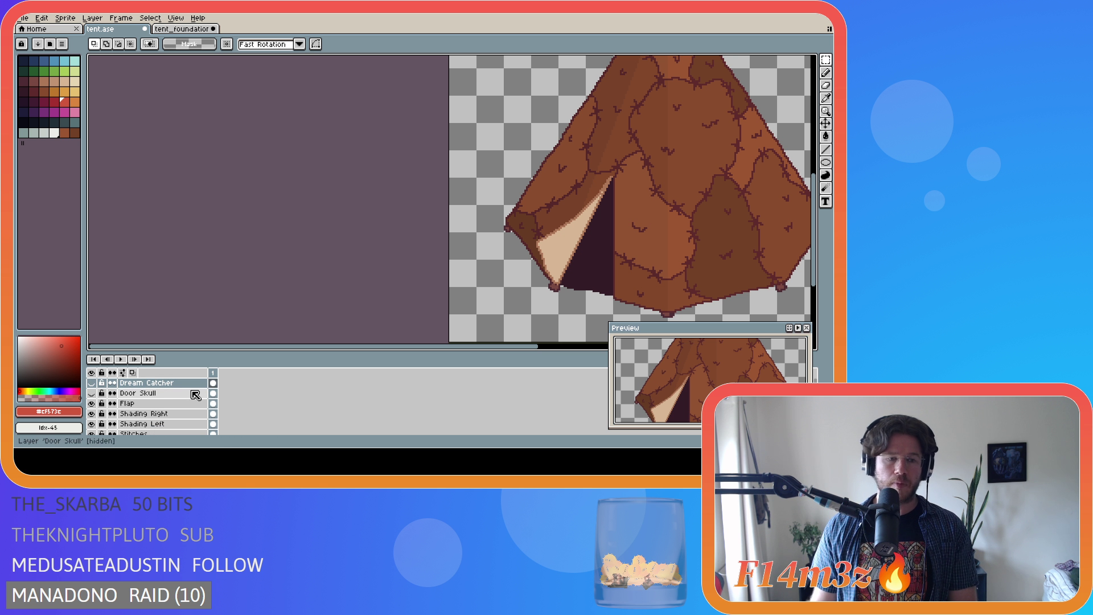
left_click(91, 382)
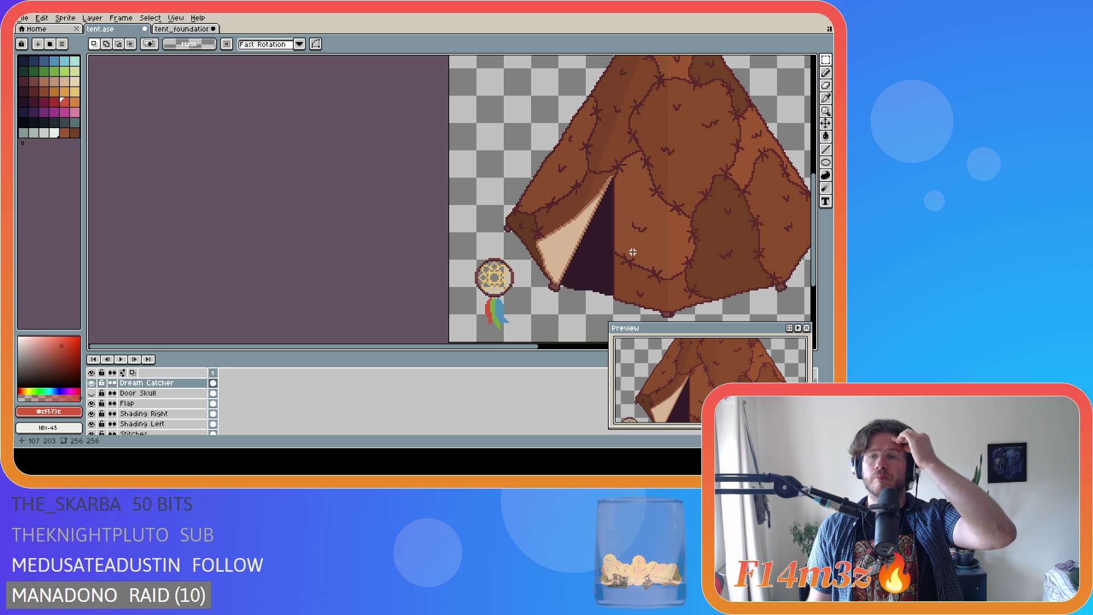
scroll(609, 282, "up", 2)
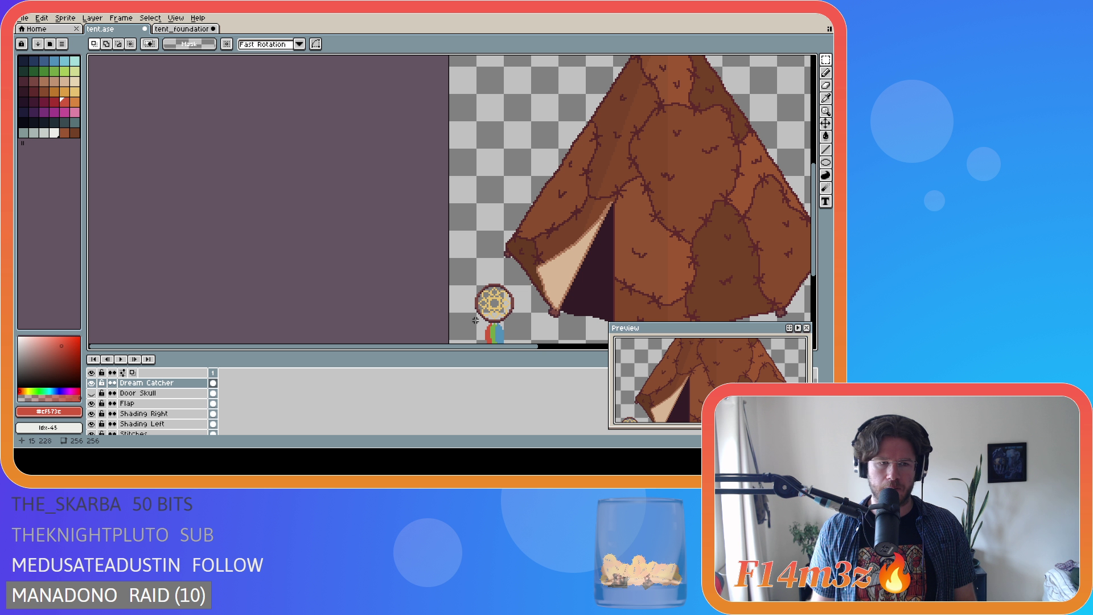
key("v")
left_click_drag(505, 318, 677, 156)
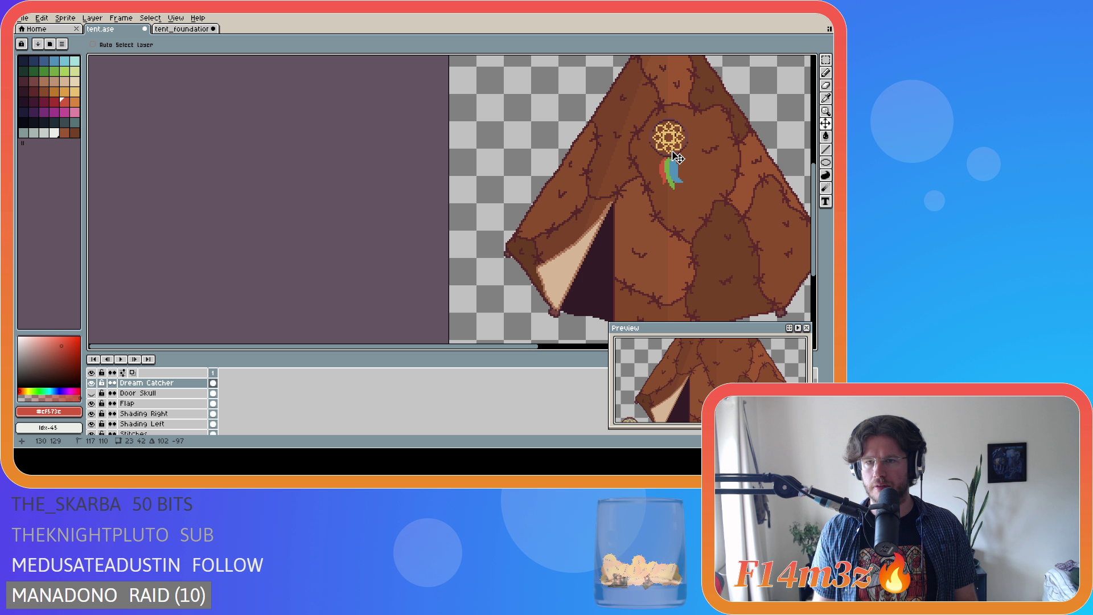
Shift the dream catcher to the tent's lower left beside the door flap and select it.
scroll(818, 237, "up", 3)
scroll(787, 243, "down", 3)
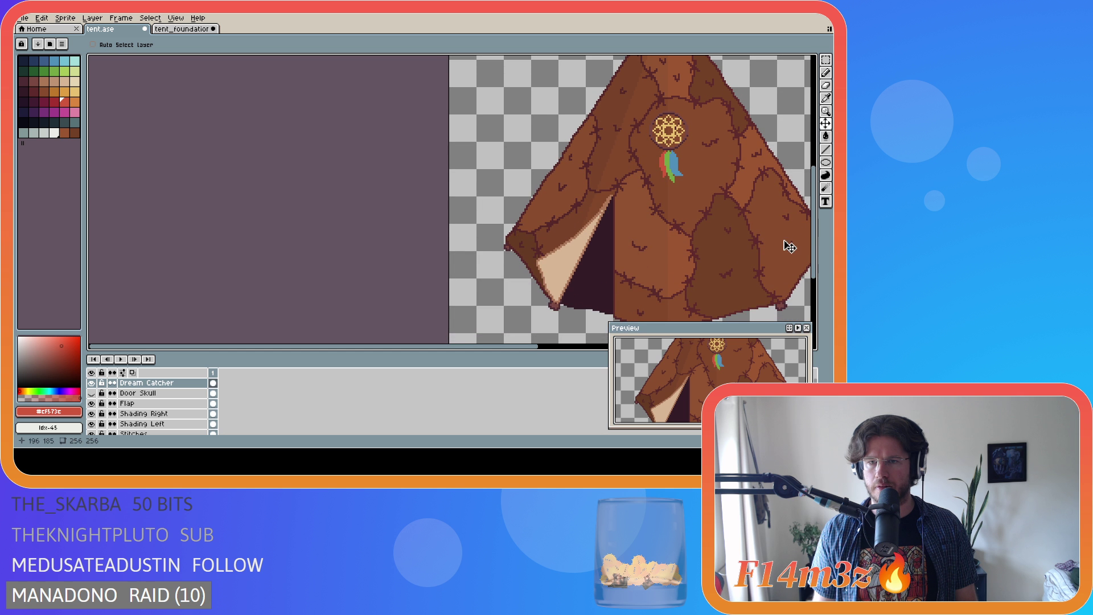
scroll(594, 315, "down", 2)
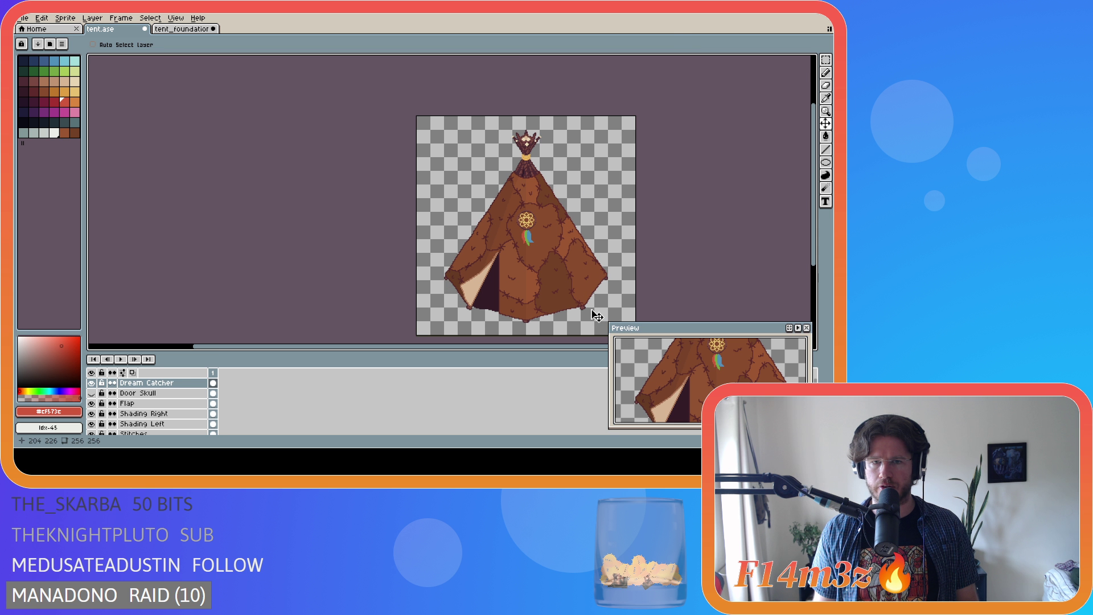
scroll(805, 256, "down", 2)
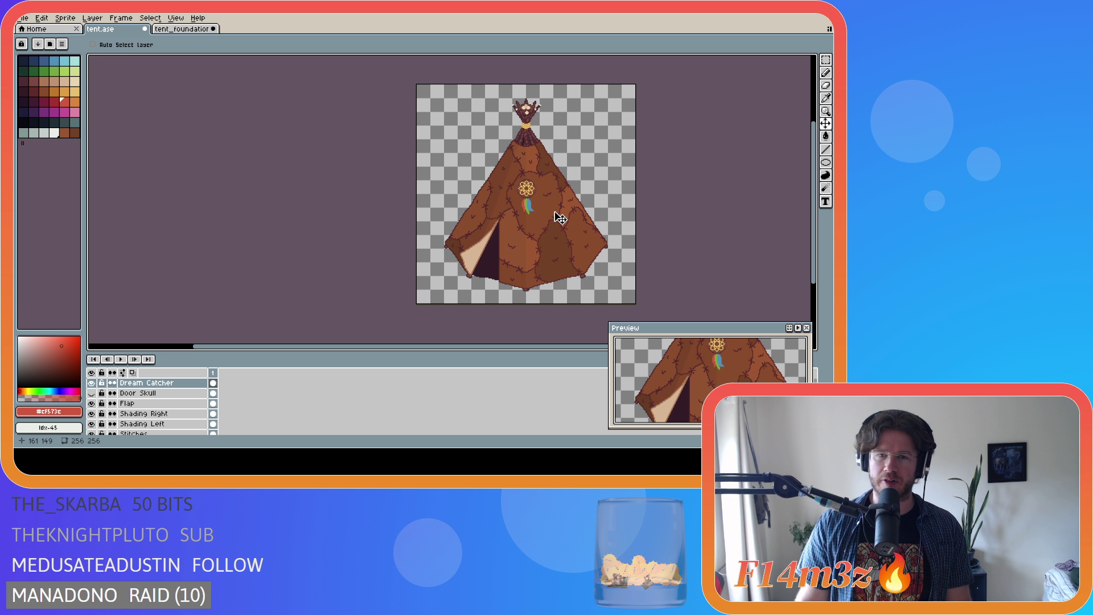
scroll(560, 242, "up", 1)
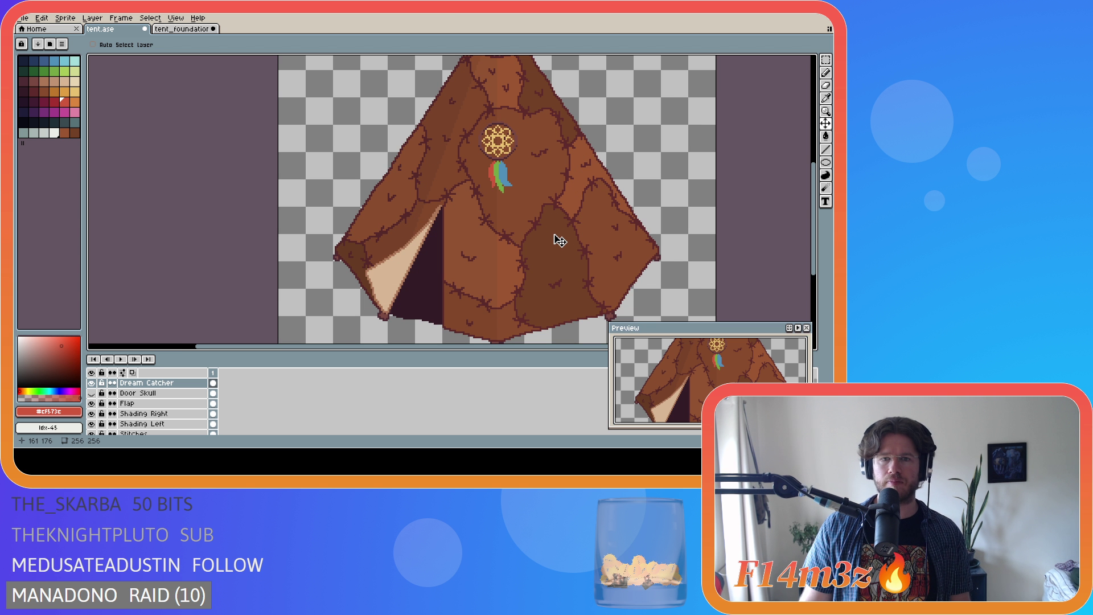
scroll(559, 237, "down", 1)
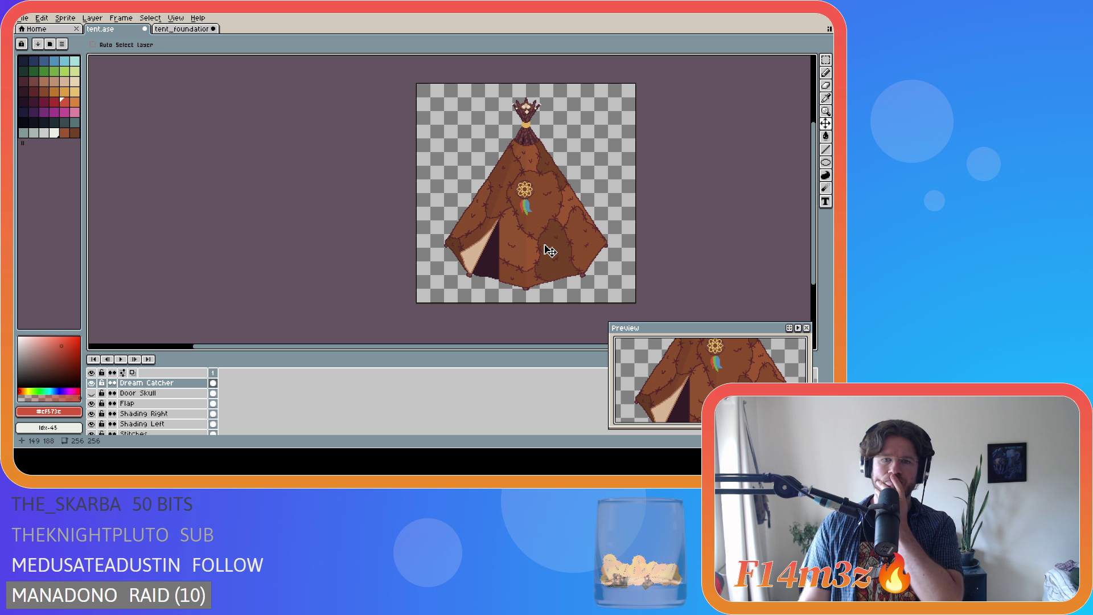
mouse_move(525, 192)
left_mouse_down()
mouse_move(499, 211)
mouse_move(518, 211)
mouse_move(437, 273)
mouse_move(455, 305)
mouse_move(446, 271)
mouse_move(507, 234)
mouse_move(449, 265)
left_mouse_up()
key("m")
Nudge the dream catcher slightly lower and commit its position.
scroll(449, 265, "up", 4)
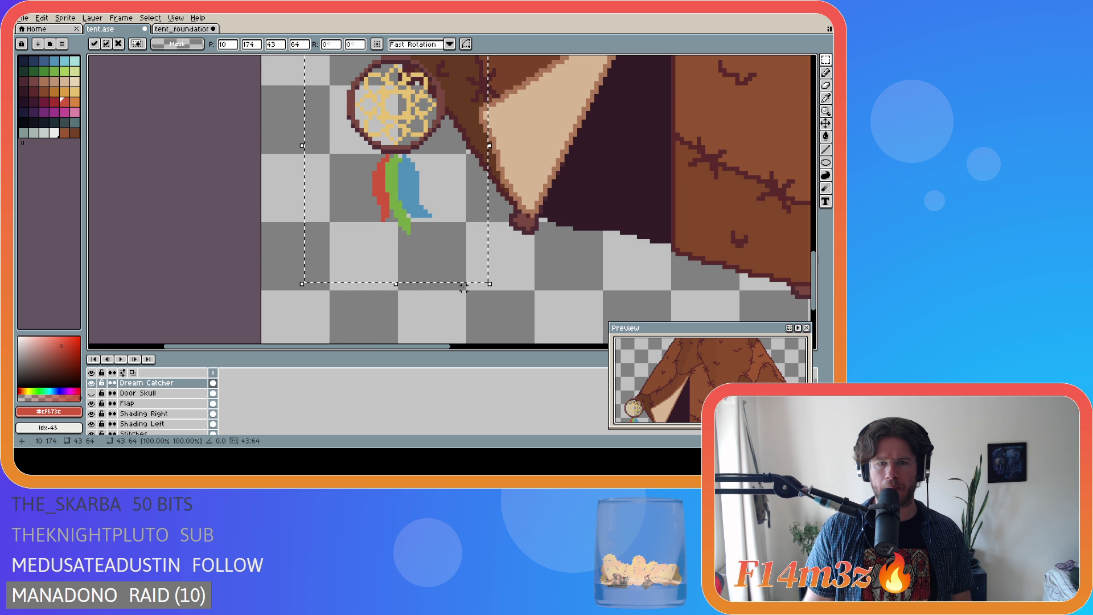
left_click_drag(391, 142, 383, 194)
left_click(502, 241)
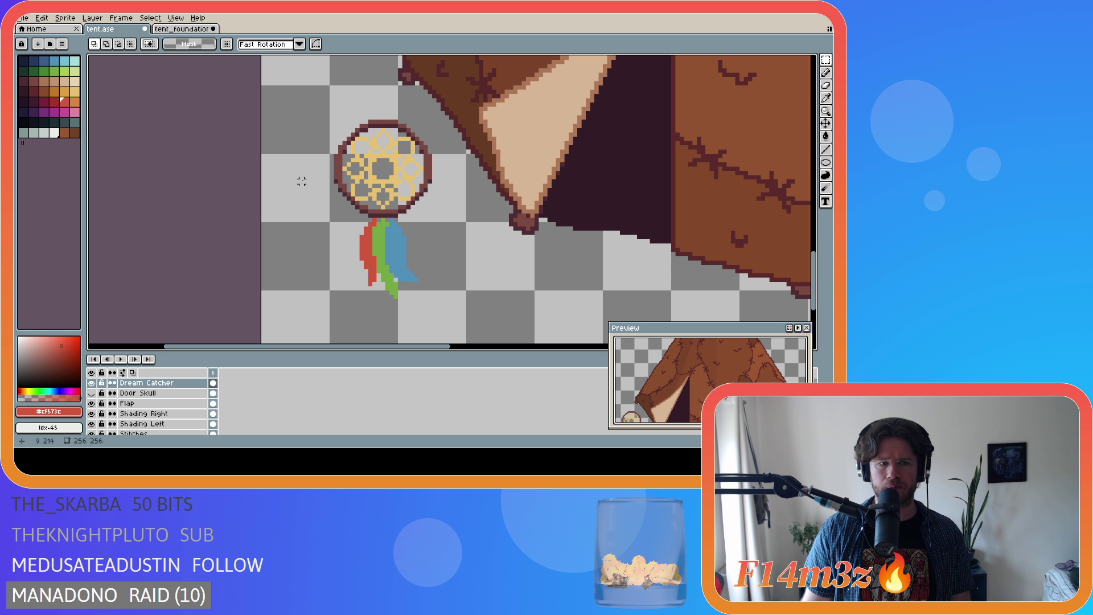
Duplicate the Dream Catcher layer and move the selected copy onto the tent above the door.
right_click(151, 383)
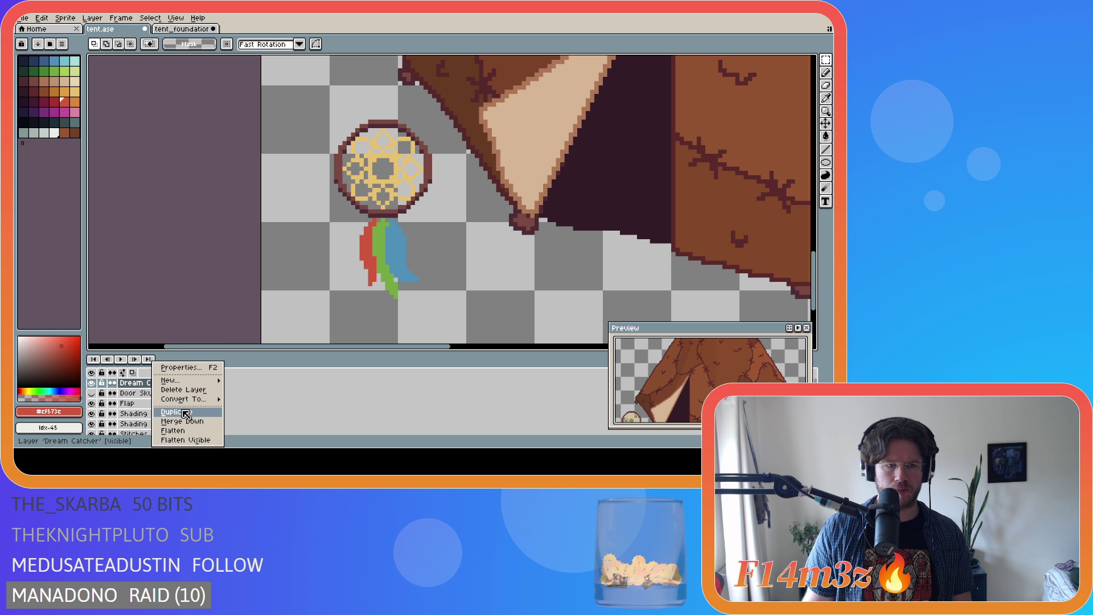
left_click(186, 413)
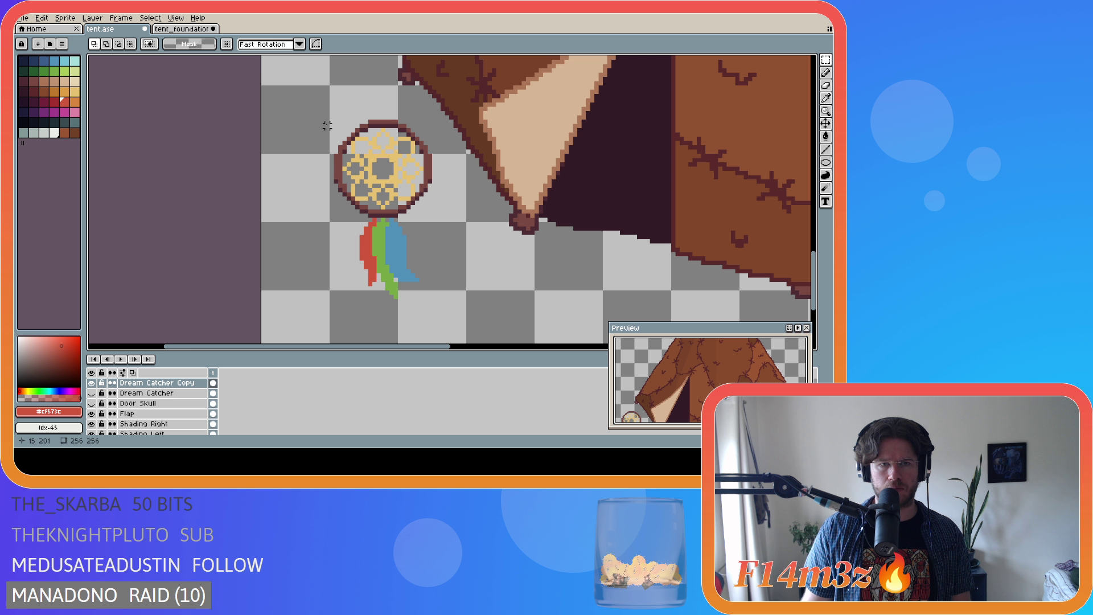
mouse_move(335, 120)
left_mouse_down()
mouse_move(398, 165)
mouse_move(429, 296)
left_mouse_up()
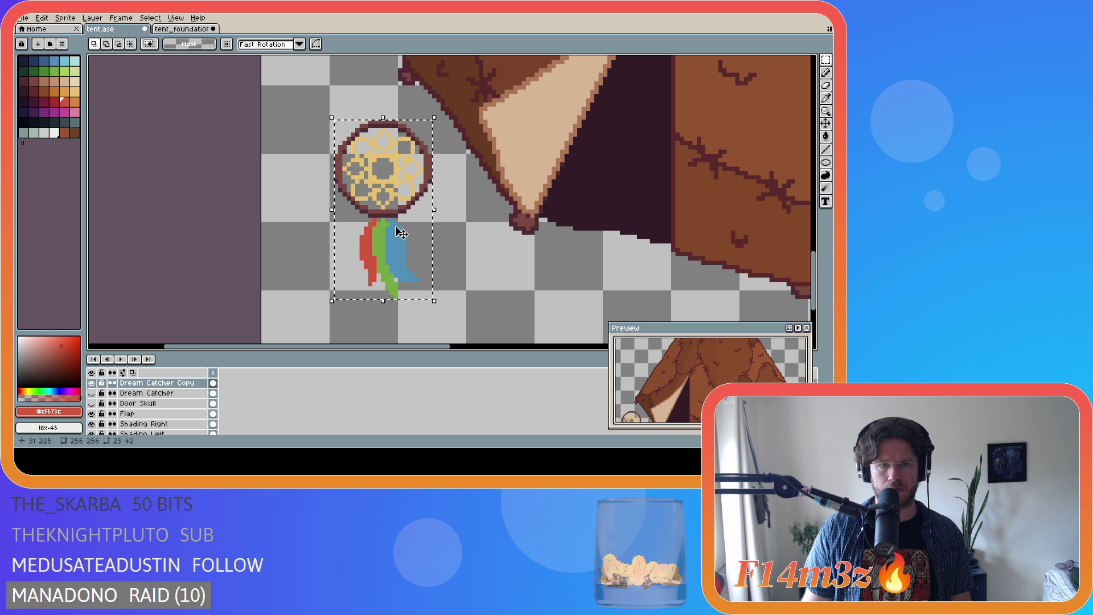
scroll(499, 196, "down", 2)
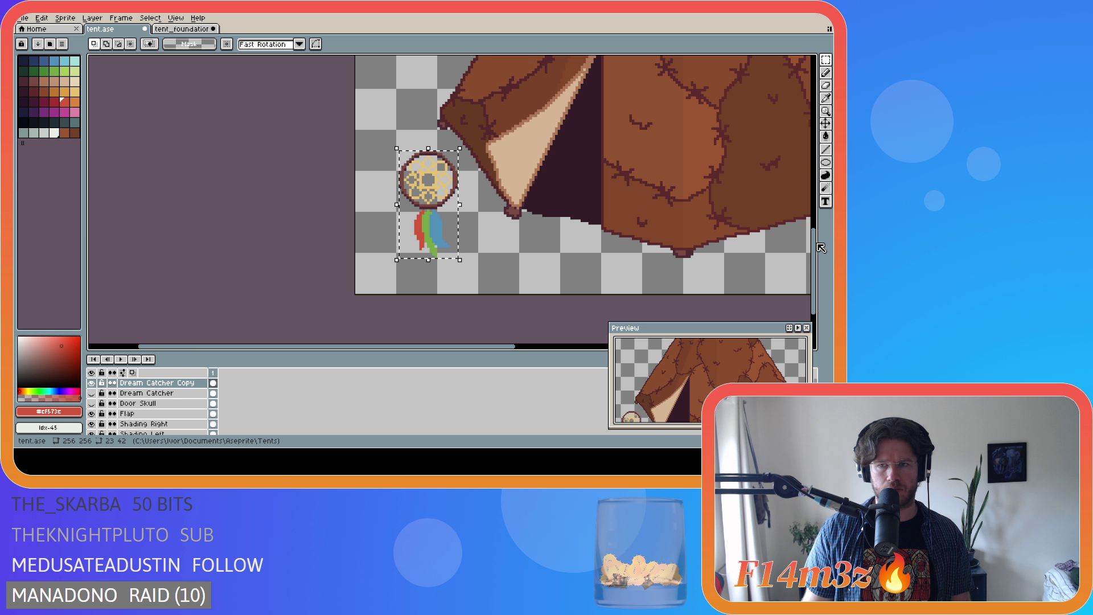
scroll(484, 285, "up", 3)
mouse_move(448, 340)
left_mouse_down()
mouse_move(558, 246)
mouse_move(596, 149)
mouse_move(592, 173)
mouse_move(605, 186)
mouse_move(586, 184)
mouse_move(636, 180)
mouse_move(592, 182)
left_mouse_up()
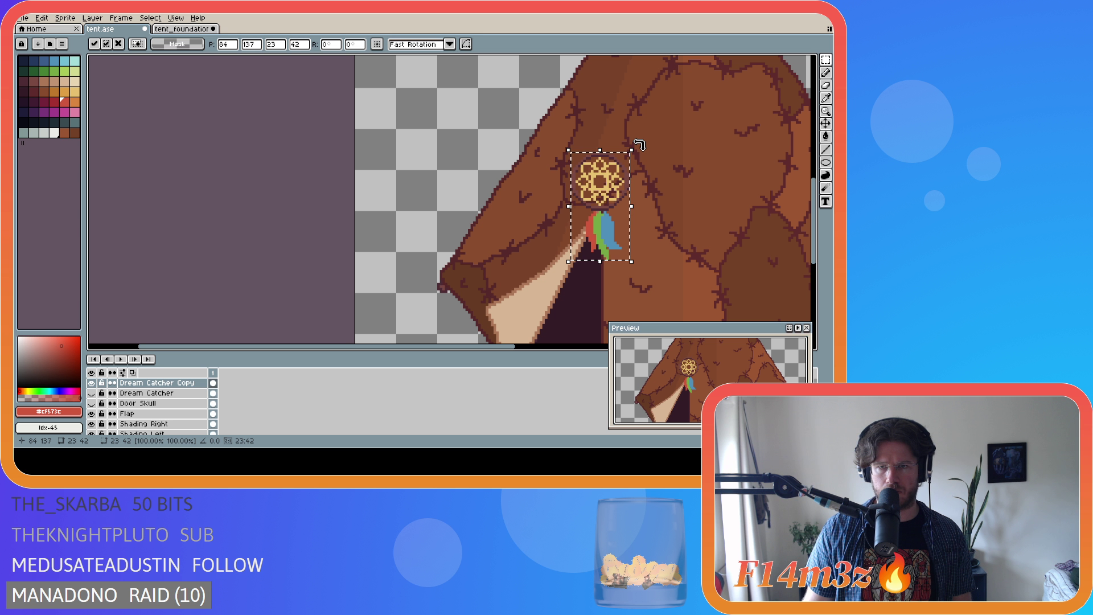
Tilt the copied dream catcher to about -15.9° and nudge it up and right.
left_click_drag(640, 146, 666, 159)
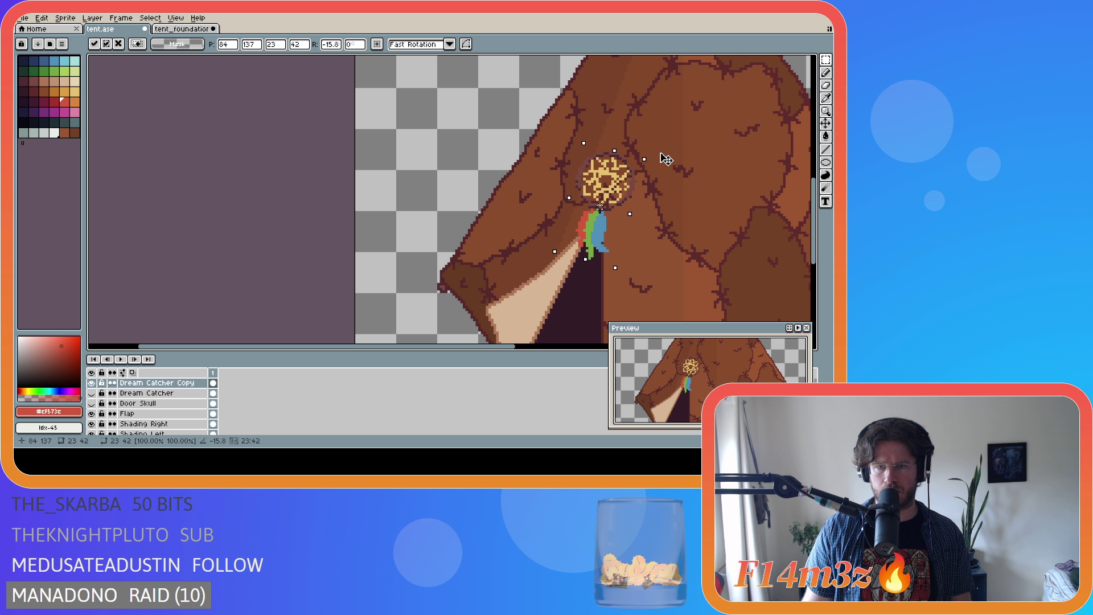
left_click_drag(665, 160, 665, 160)
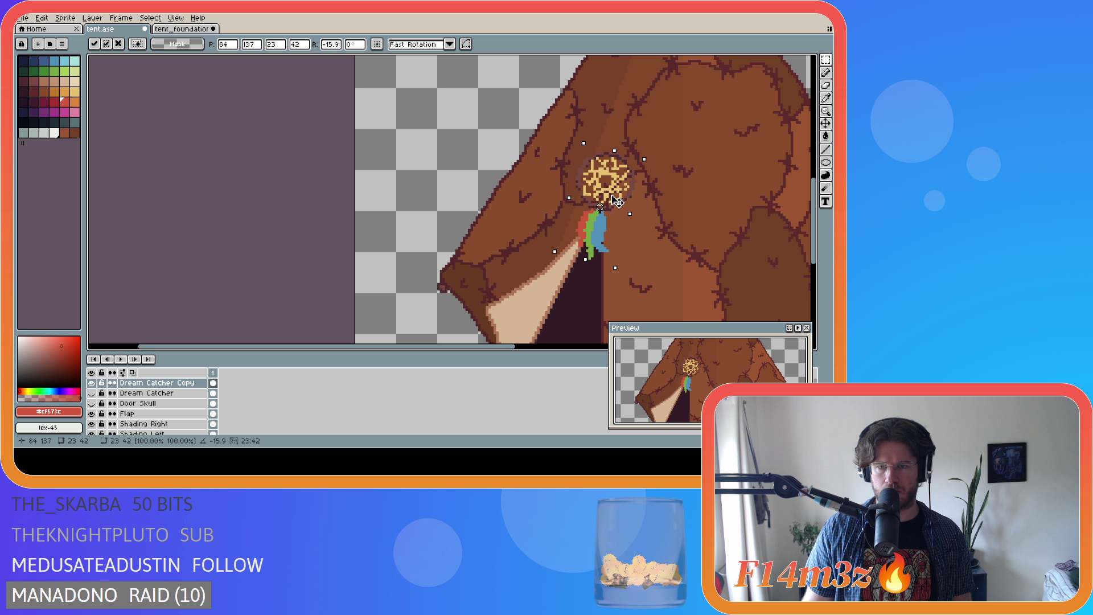
mouse_move(620, 200)
left_mouse_down()
mouse_move(653, 177)
mouse_move(622, 203)
left_mouse_up()
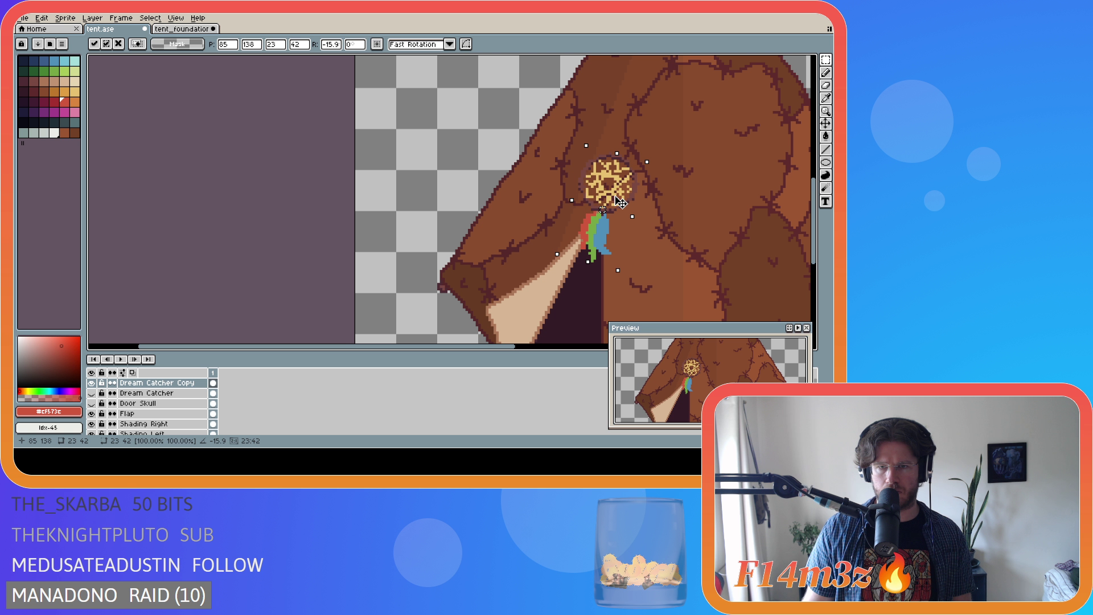
Commit the tilted dream catcher copy in place above the door opening.
scroll(686, 225, "down", 4)
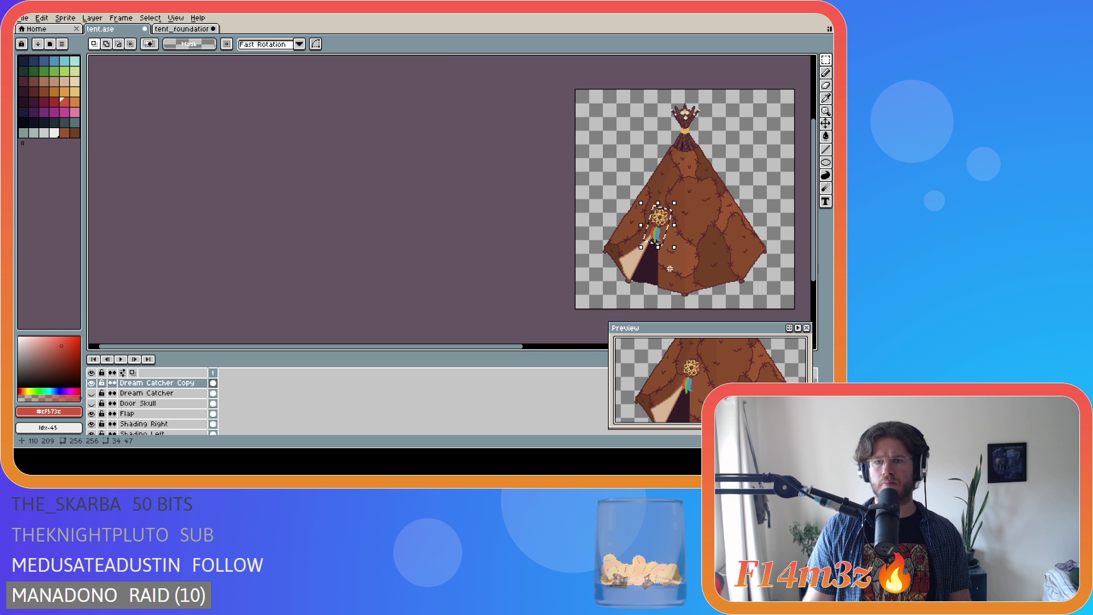
left_click_drag(496, 352, 615, 348)
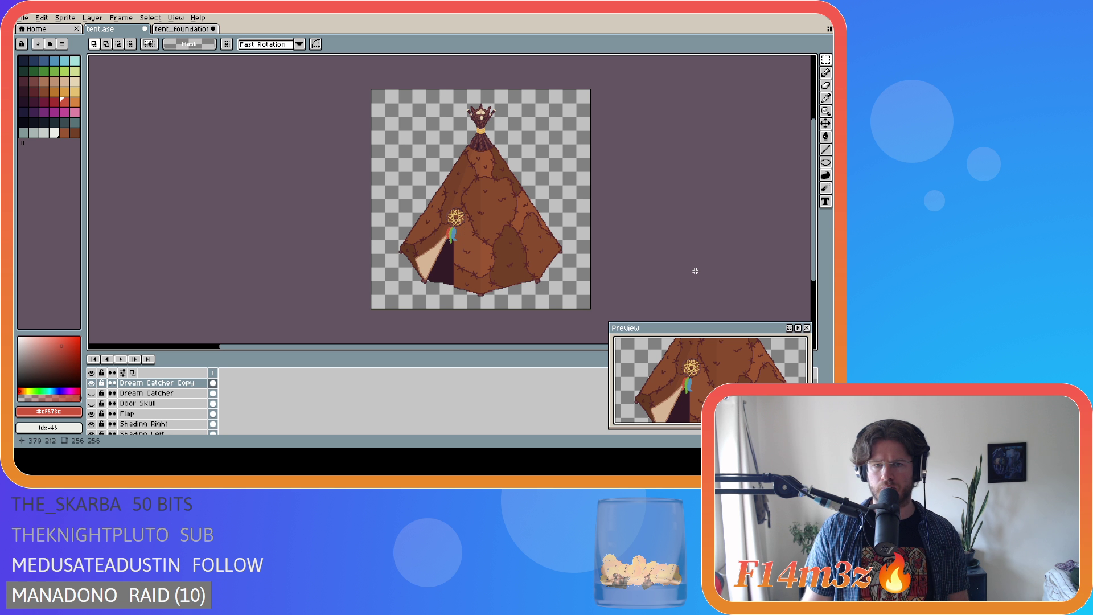
scroll(517, 268, "up", 3)
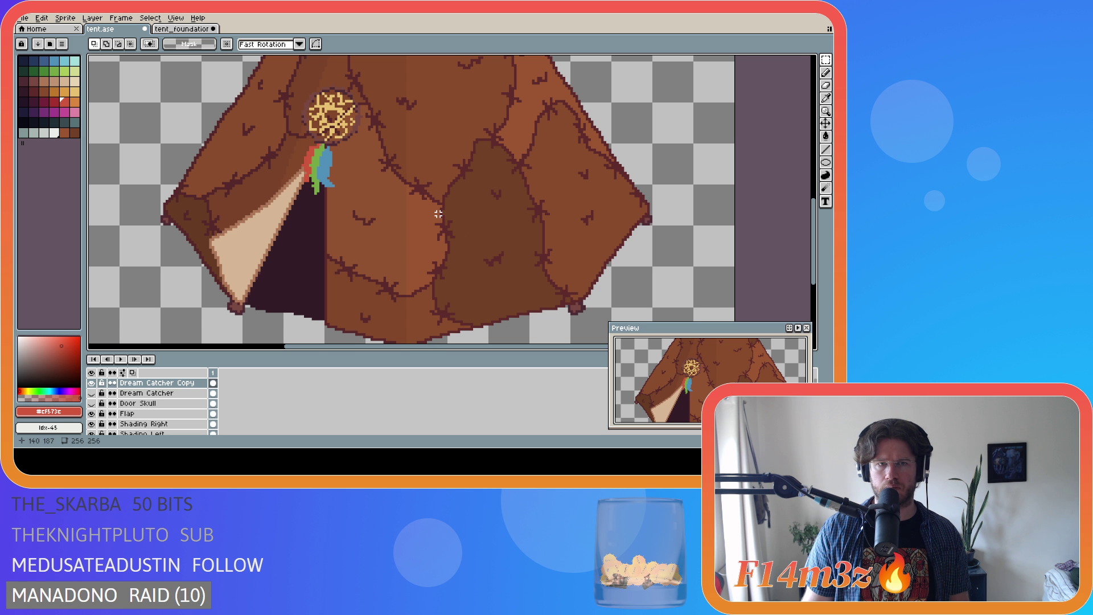
scroll(477, 167, "down", 1)
scroll(393, 148, "up", 3)
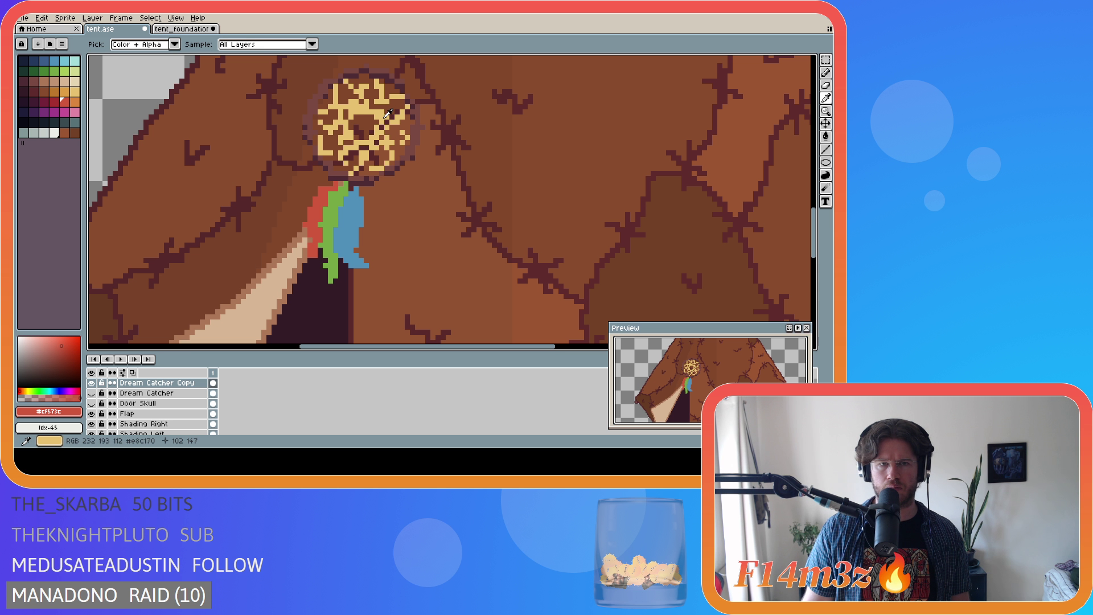
Sample the dream catcher's yellow and pencil in two yellow pixels on it.
left_click(376, 107, "alt")
key("m")
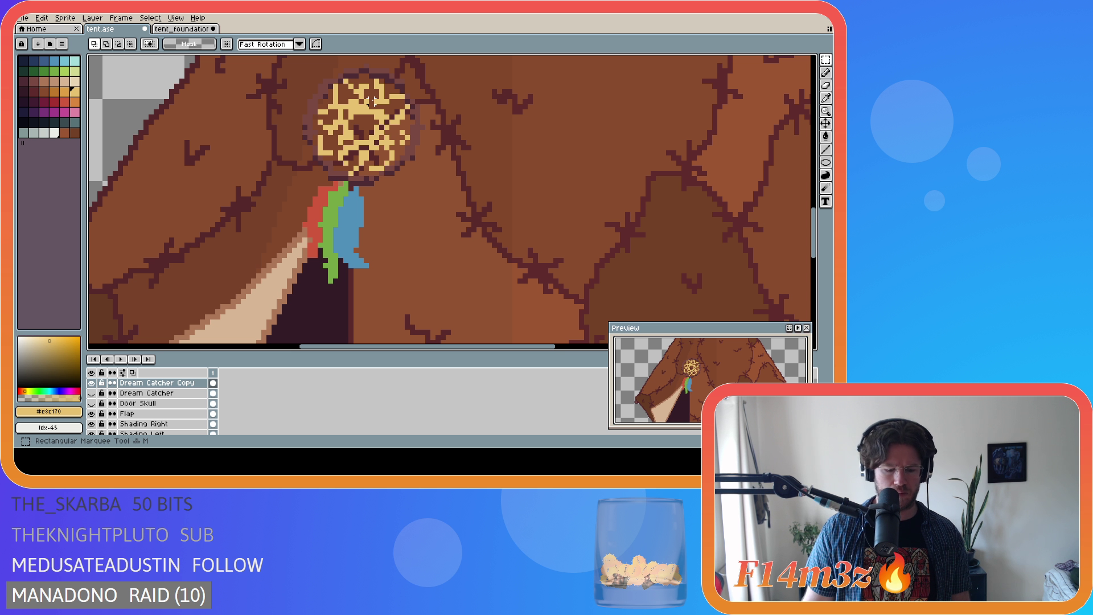
key("b")
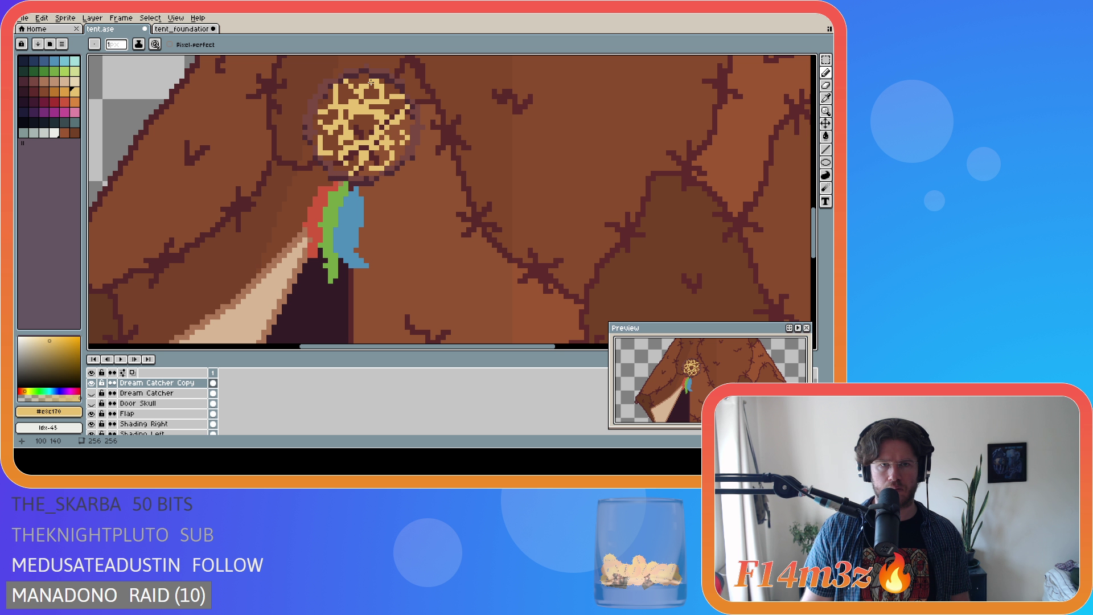
left_click(319, 117)
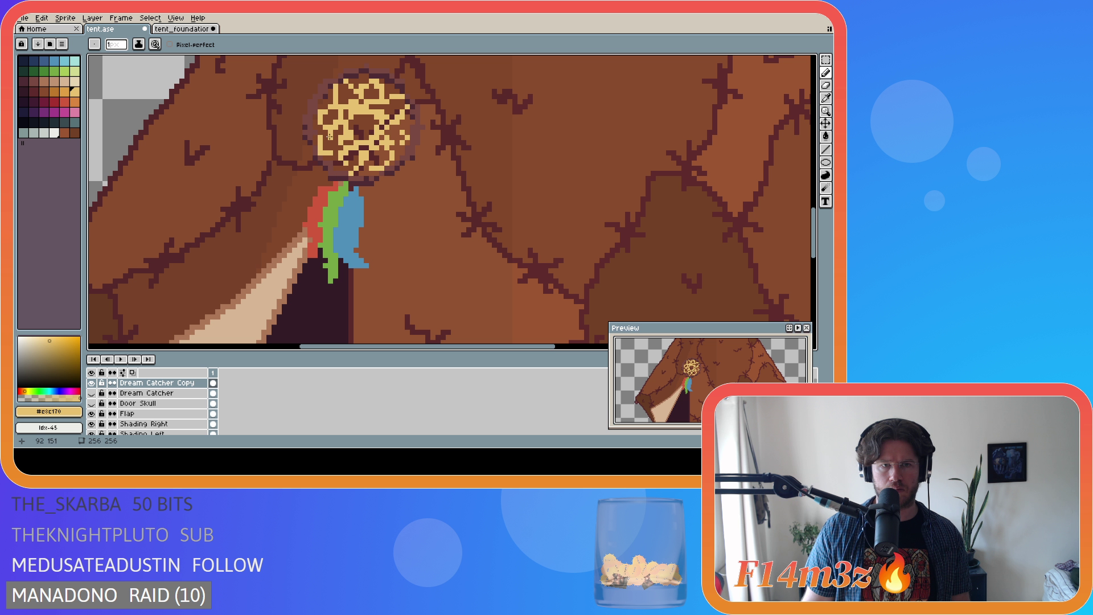
left_click(325, 135)
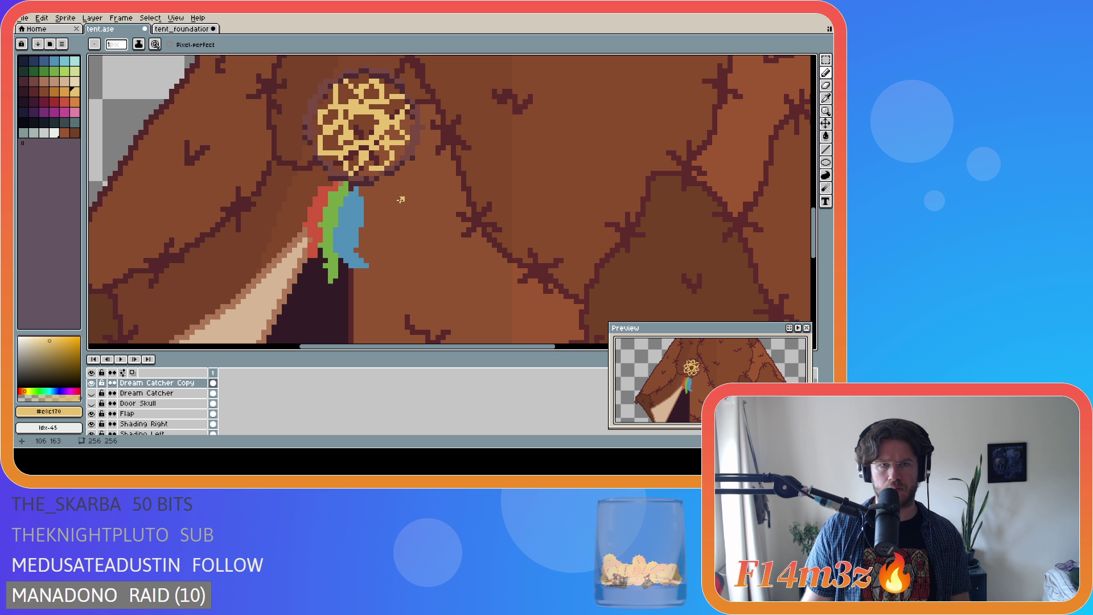
key("v")
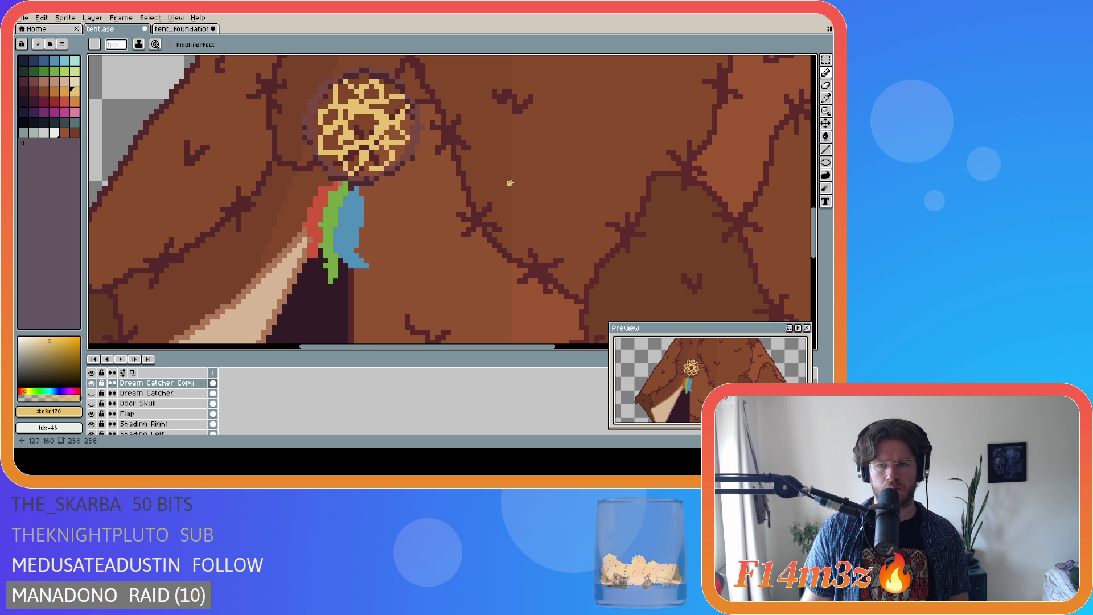
key("b")
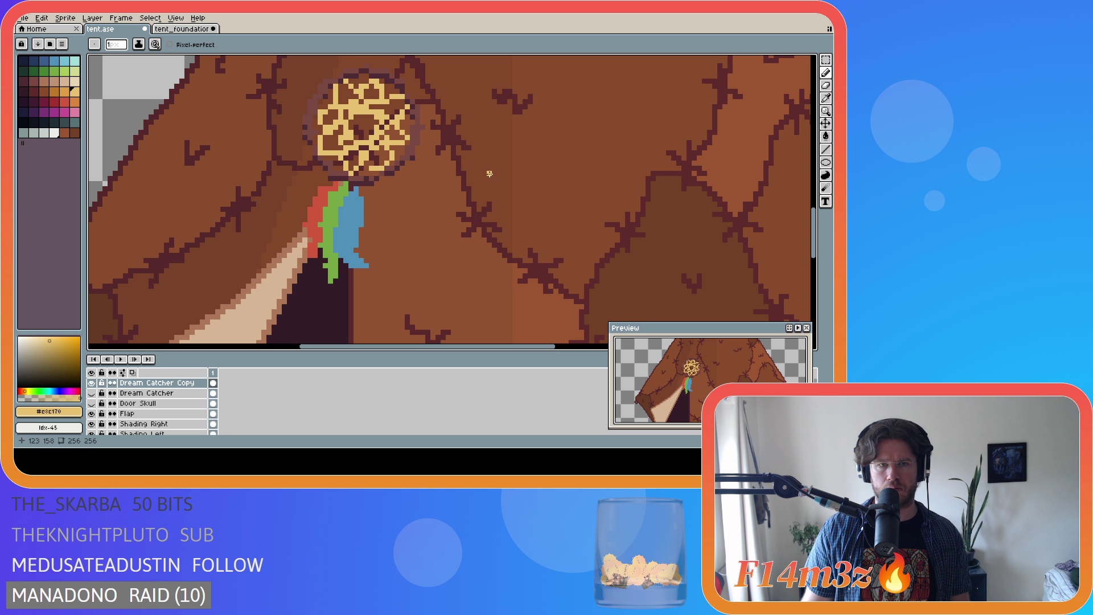
scroll(488, 174, "down", 2)
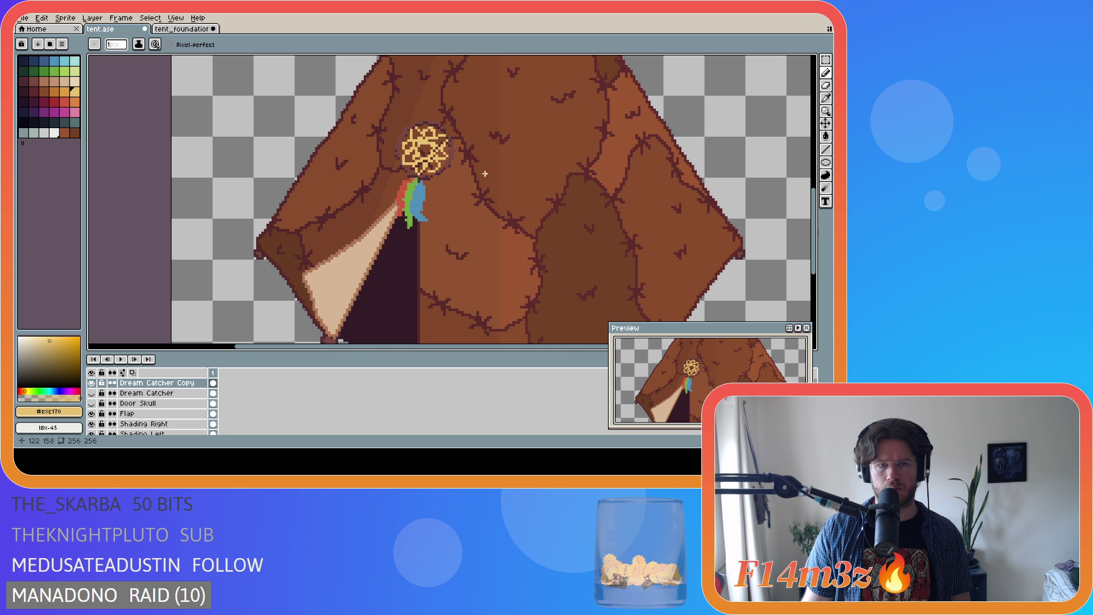
scroll(426, 217, "up", 2)
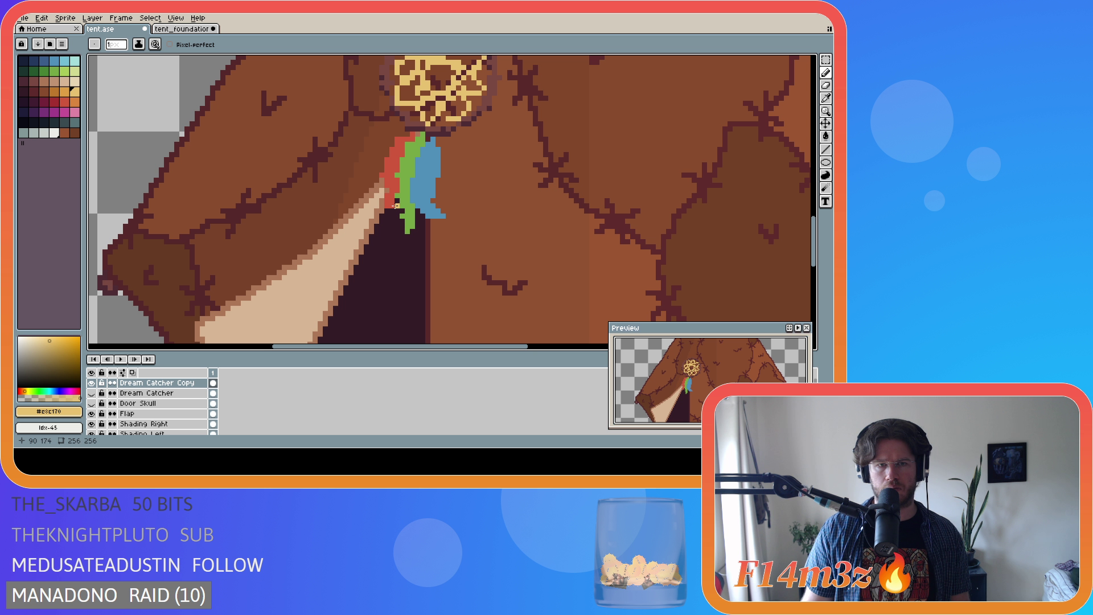
Erase stray pixels around the red and green feather tips.
key("e")
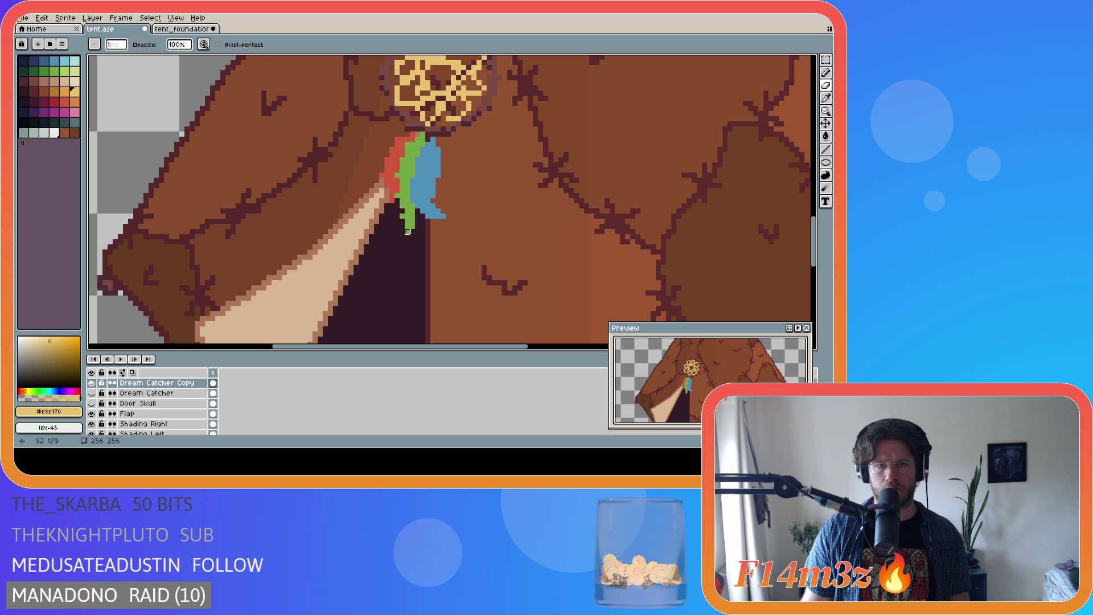
left_click(396, 200, "alt")
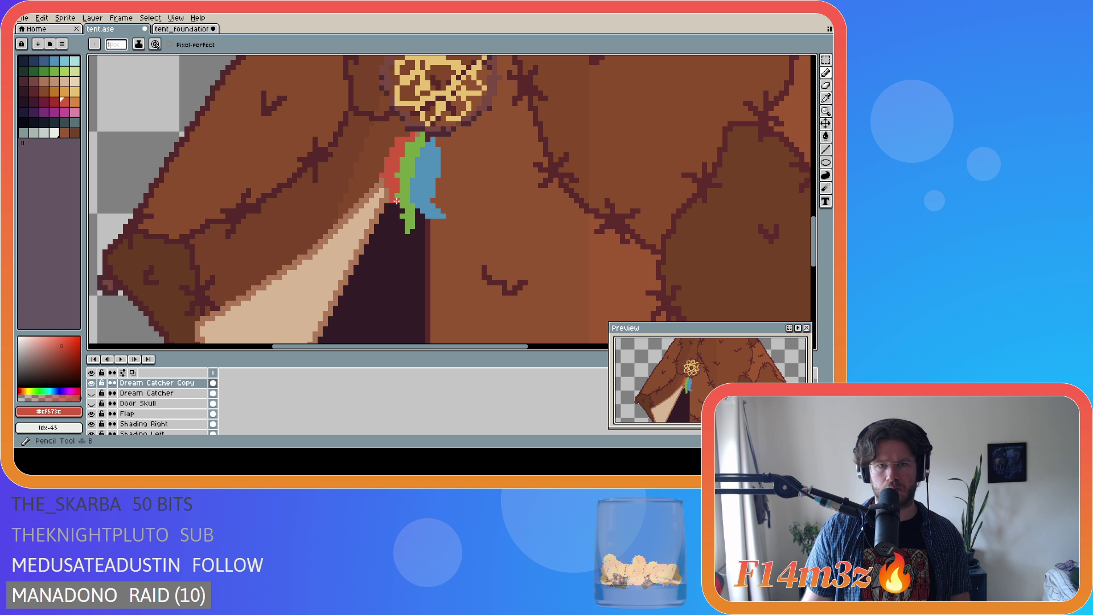
left_click(403, 211, "alt")
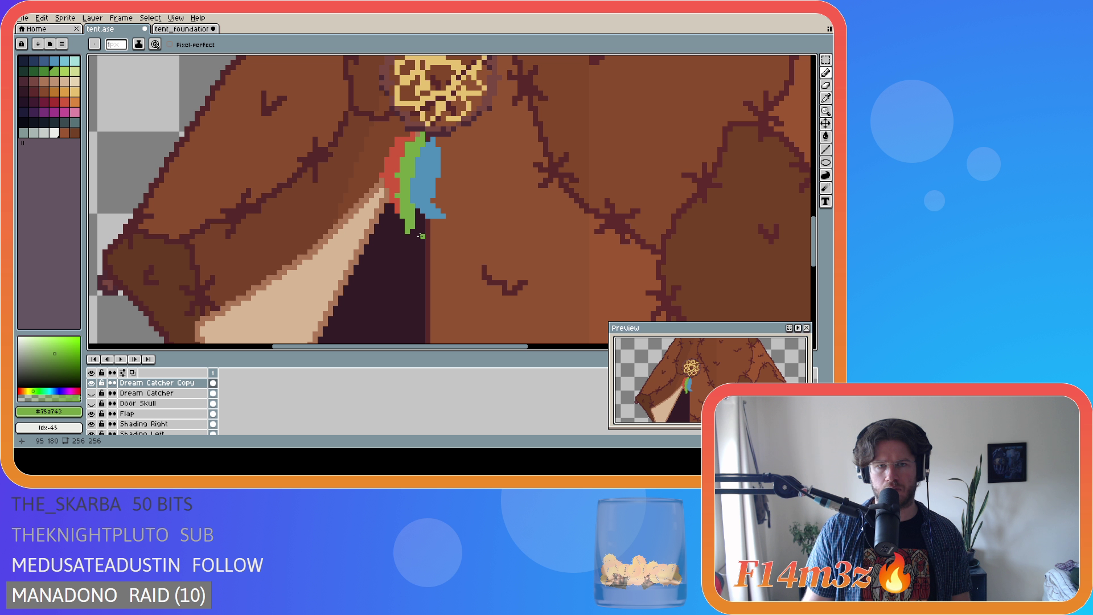
key("shift")
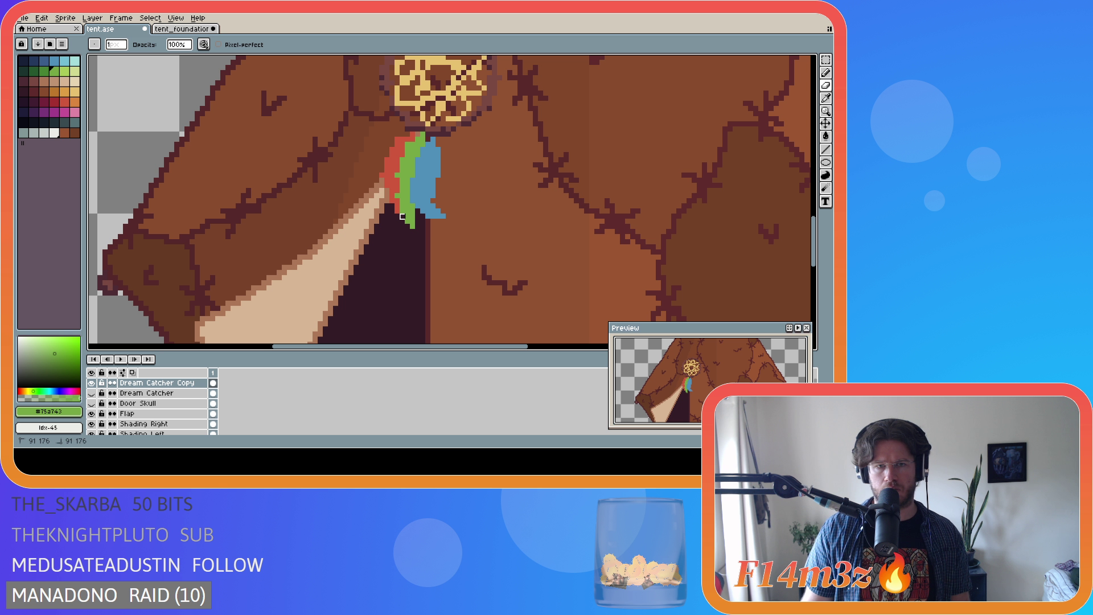
scroll(480, 253, "down", 1)
scroll(480, 253, "down", 1)
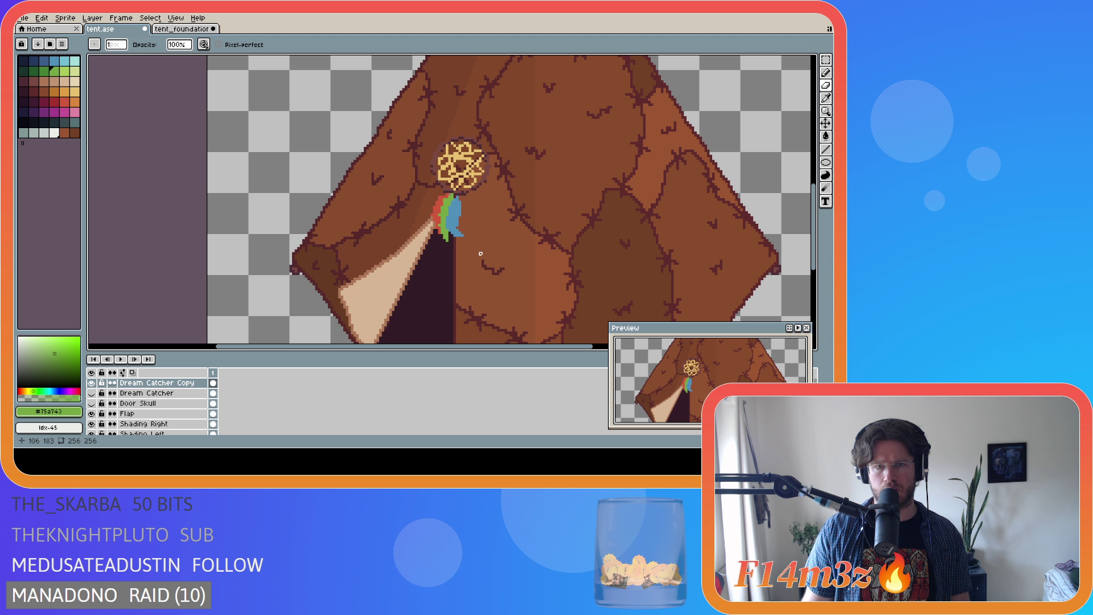
scroll(480, 252, "up", 1)
scroll(433, 243, "up", 1)
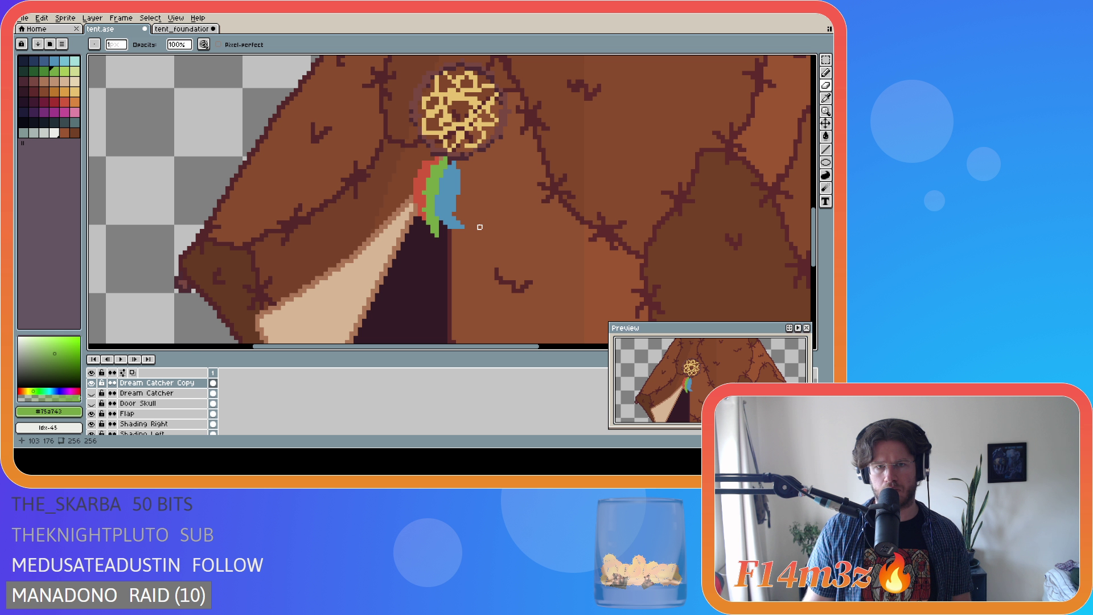
scroll(420, 214, "up", 1)
Touch up the green feather's edge with a couple of green pixels.
left_click(421, 212, "alt")
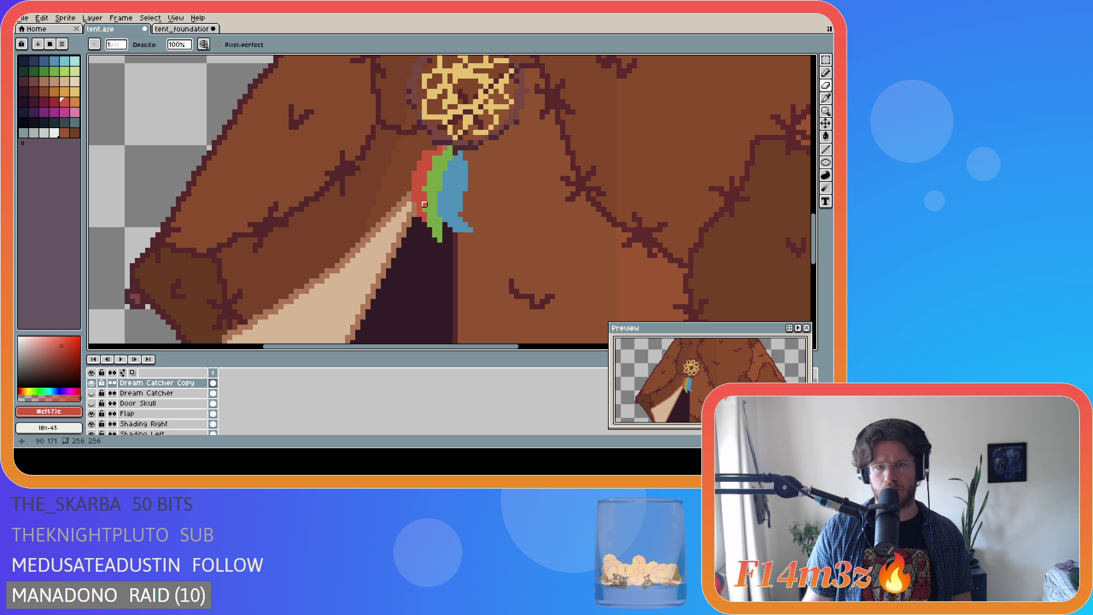
left_click(429, 203, "alt")
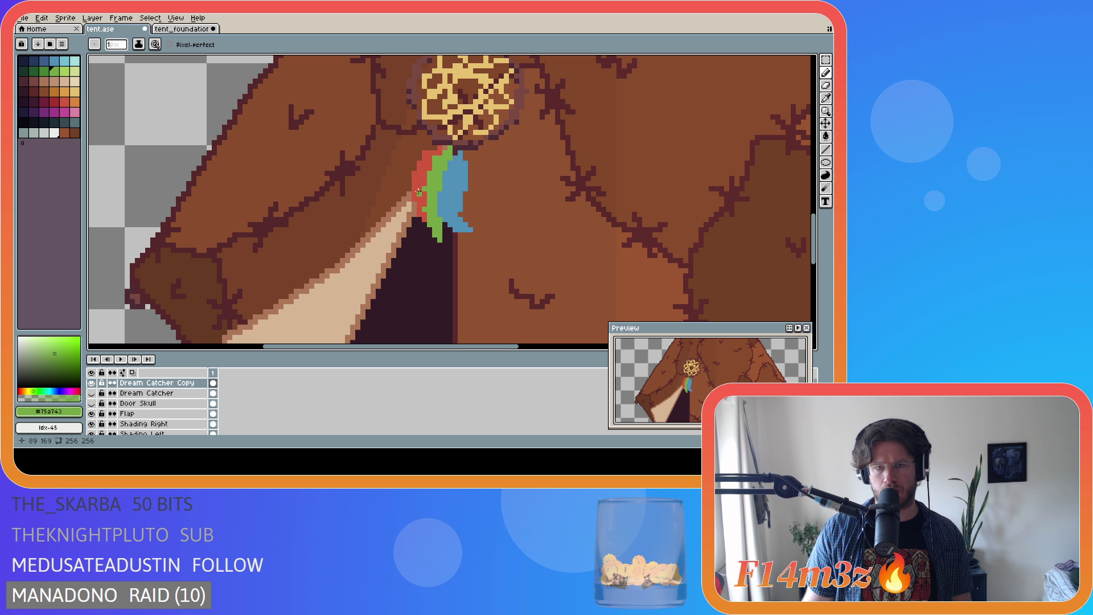
left_click_drag(423, 193, 423, 197)
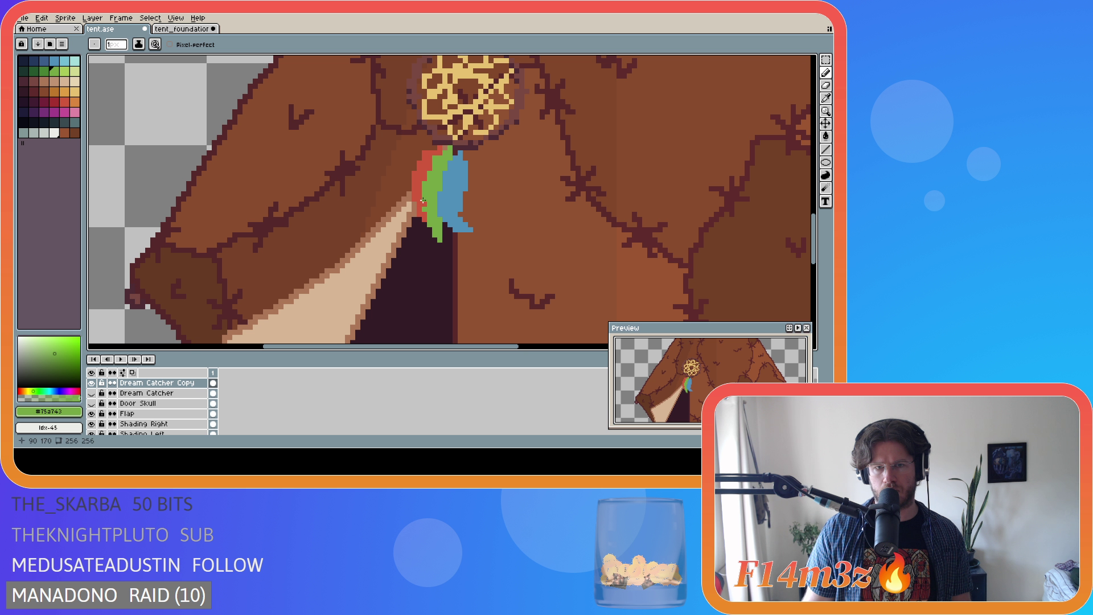
left_click(432, 192, "alt")
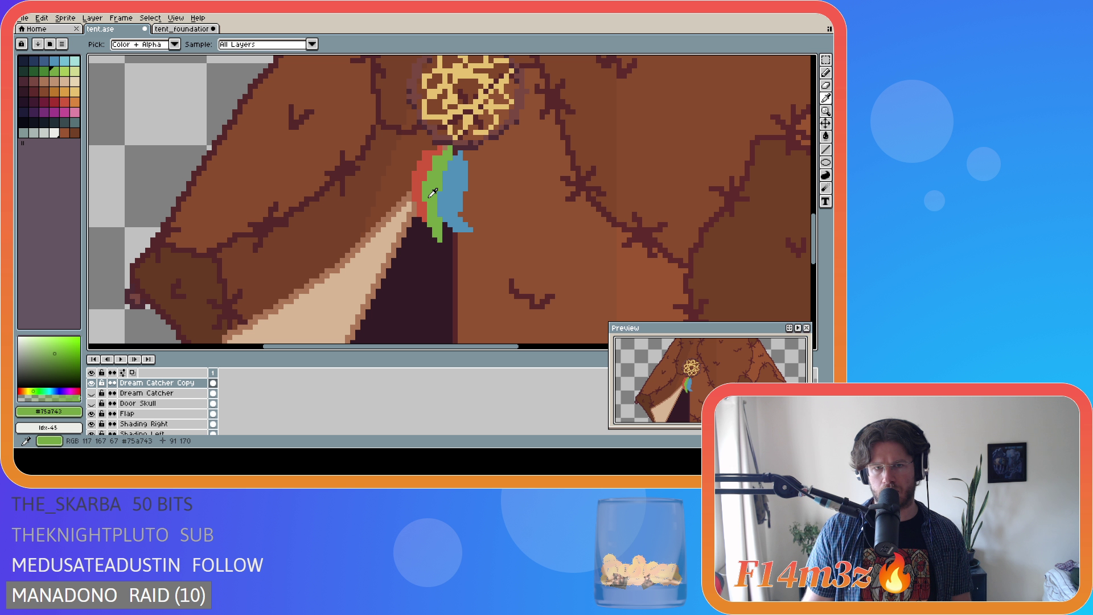
left_click_drag(426, 197, 425, 204)
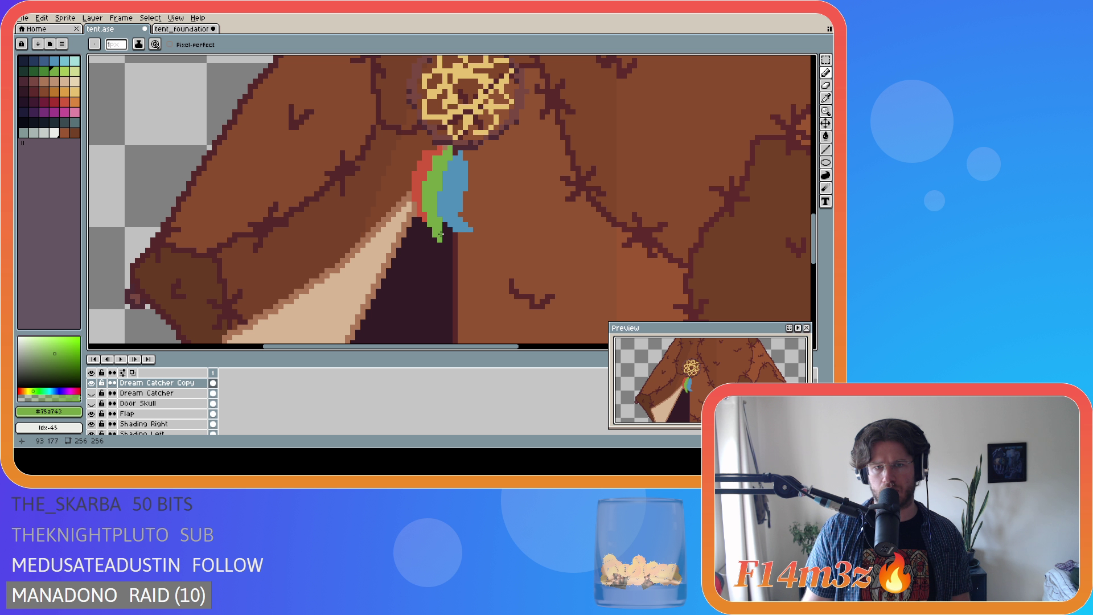
Erase the stray pixel at the blue feather's tip and sample the blue for the Pencil.
key("e")
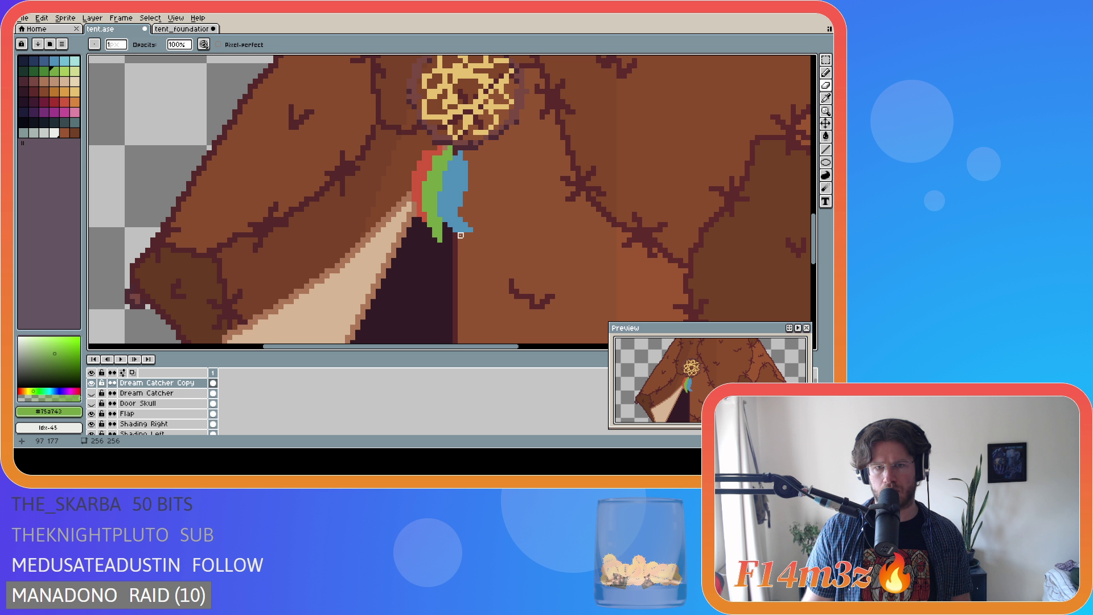
left_click(471, 230)
key("b")
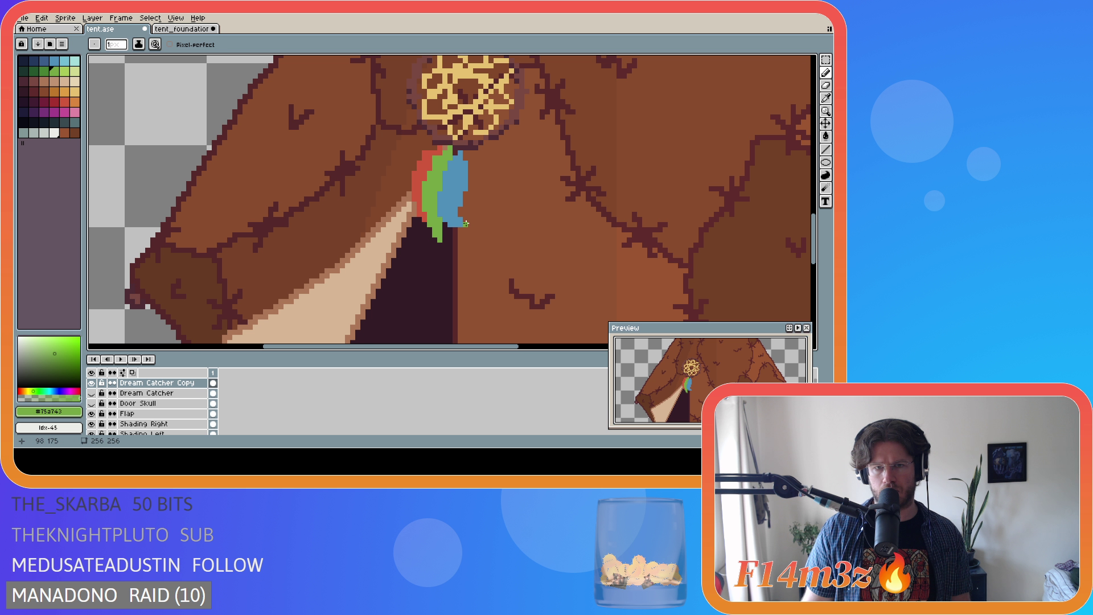
left_click(456, 217, "alt")
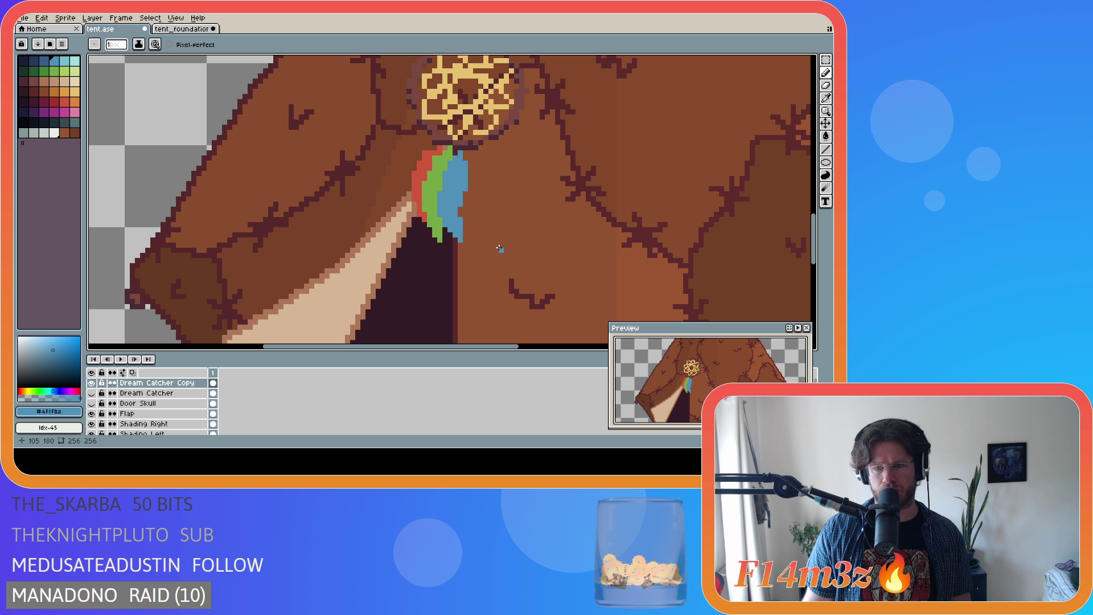
key("b")
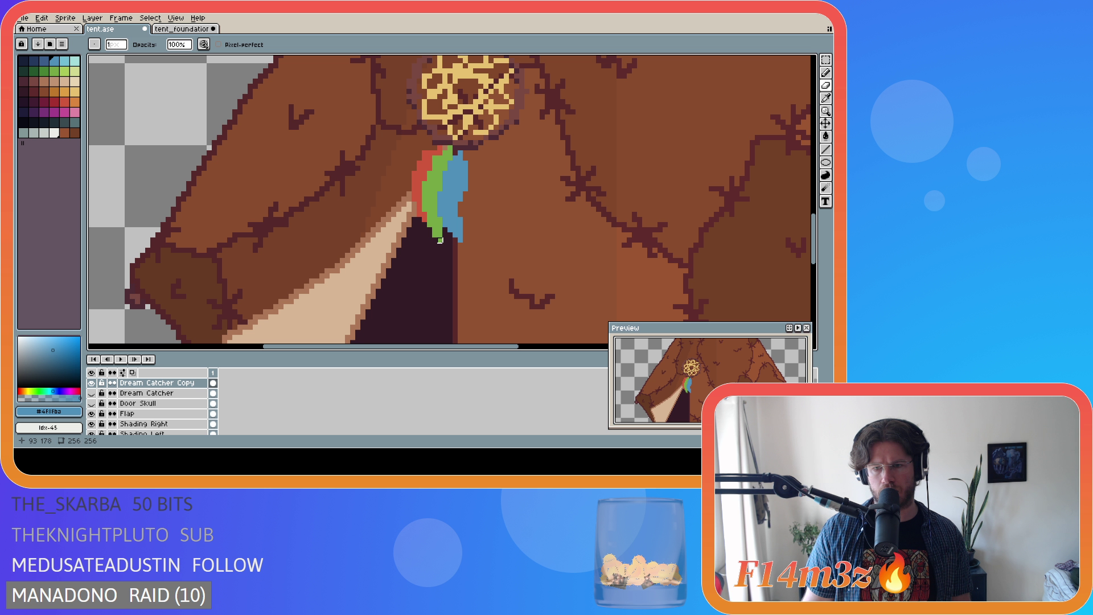
scroll(440, 245, "down", 7)
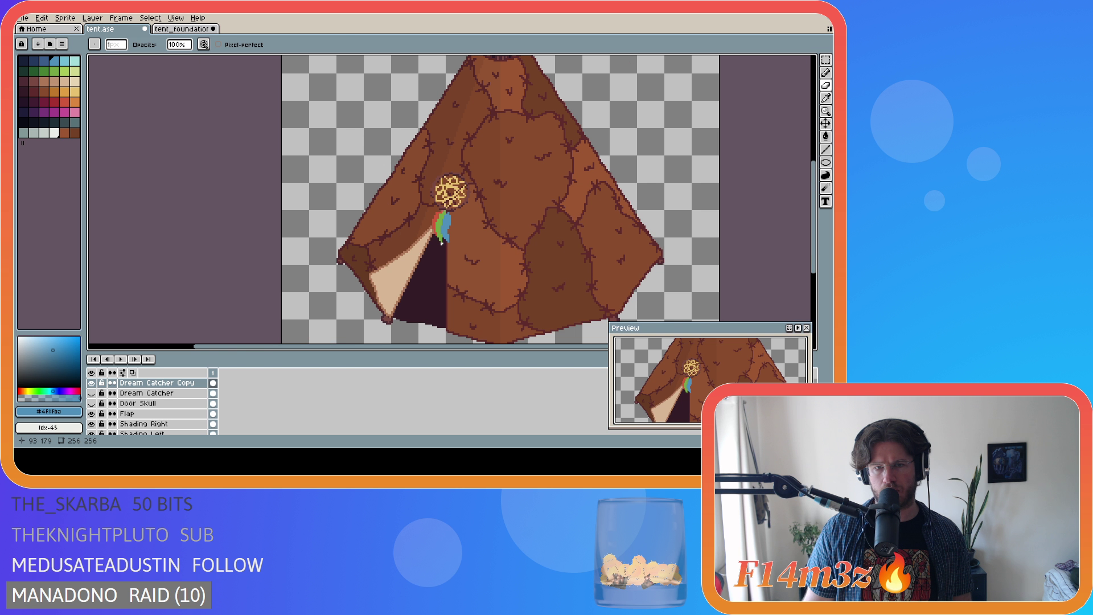
Save the tent sprite, then move the dream catcher up-left and slightly higher.
key("ctrl+s")
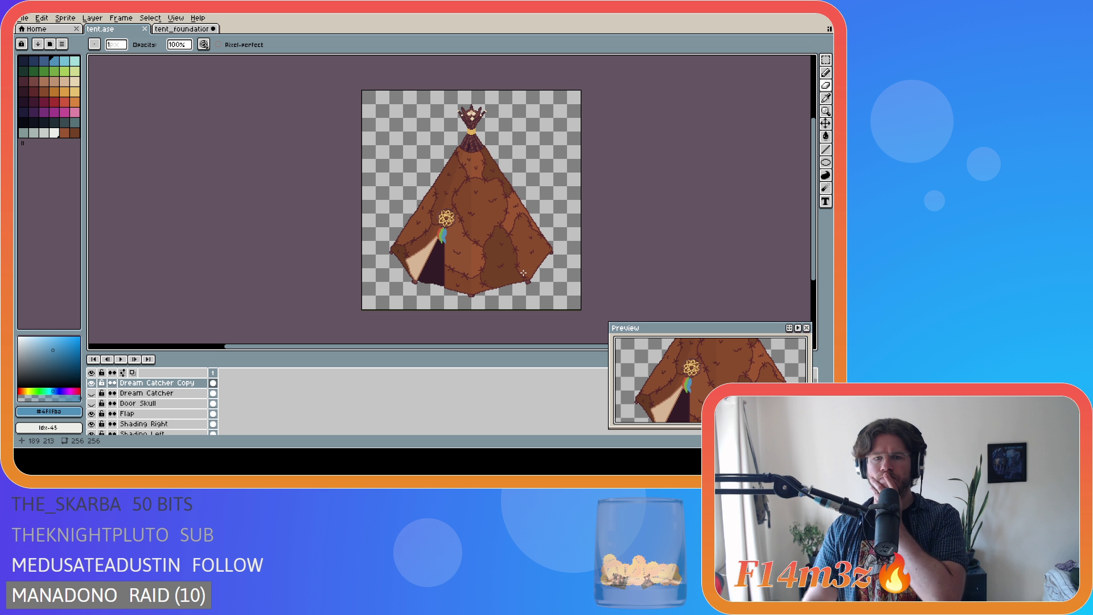
key("v")
mouse_move(459, 228)
left_mouse_down()
mouse_move(447, 238)
mouse_move(475, 208)
mouse_move(455, 234)
mouse_move(387, 222)
mouse_move(380, 210)
mouse_move(399, 219)
mouse_move(384, 222)
mouse_move(392, 203)
mouse_move(379, 210)
mouse_move(391, 214)
mouse_move(392, 190)
mouse_move(382, 201)
mouse_move(393, 198)
left_mouse_up()
scroll(461, 230, "up", 3)
scroll(500, 226, "down", 1)
mouse_move(387, 221)
left_mouse_down()
mouse_move(398, 192)
mouse_move(378, 206)
mouse_move(387, 211)
mouse_move(383, 195)
mouse_move(381, 244)
mouse_move(387, 215)
left_mouse_up()
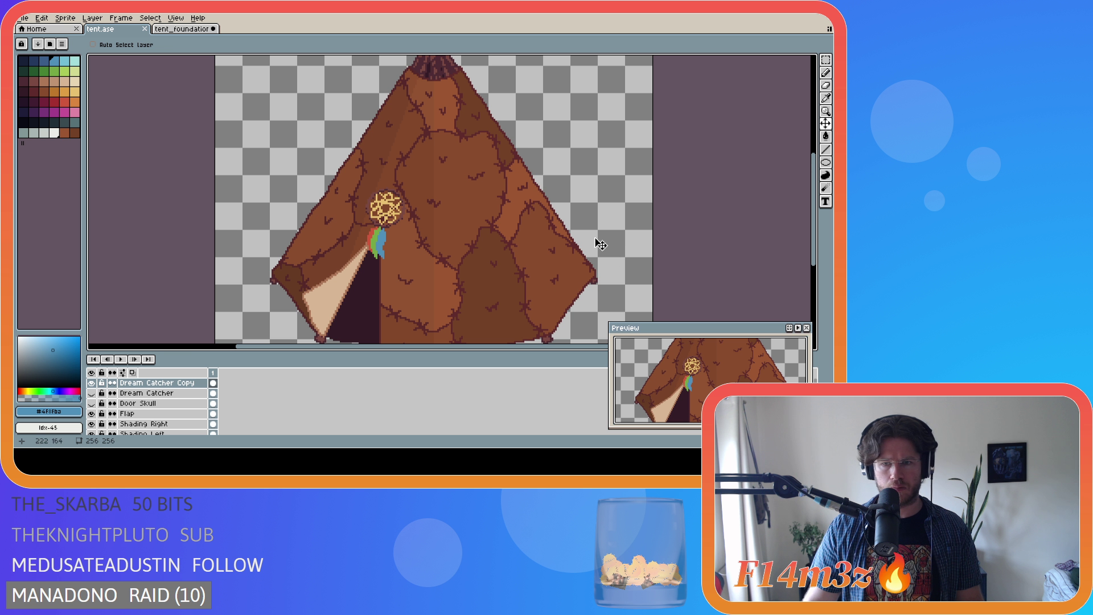
scroll(581, 238, "down", 2)
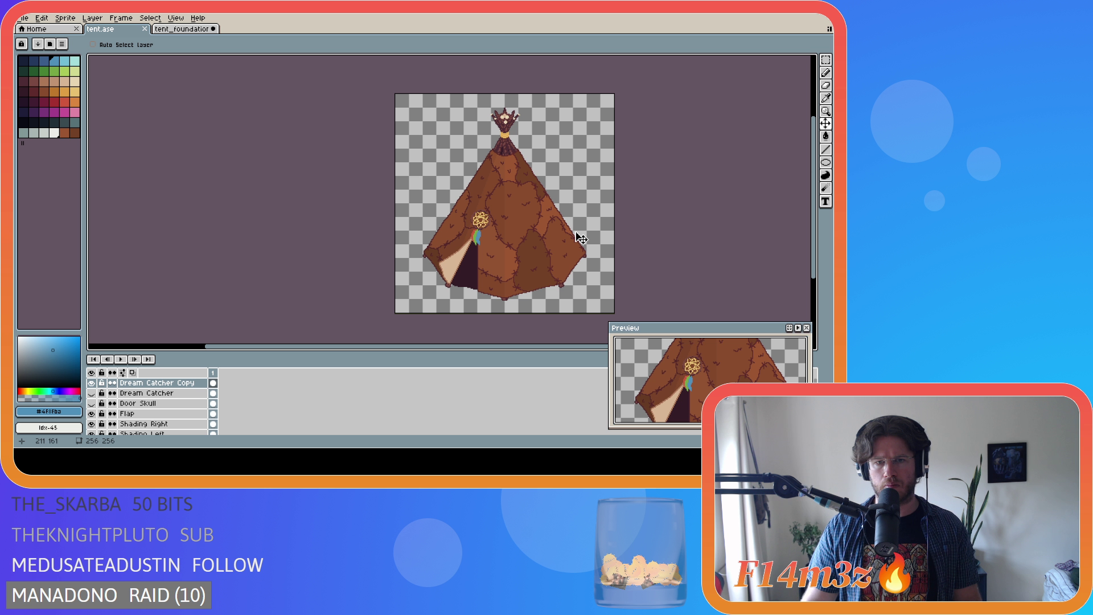
scroll(487, 230, "up", 2)
Toggle the Dream Catcher Copy layer's visibility to compare the versions.
left_click(92, 383)
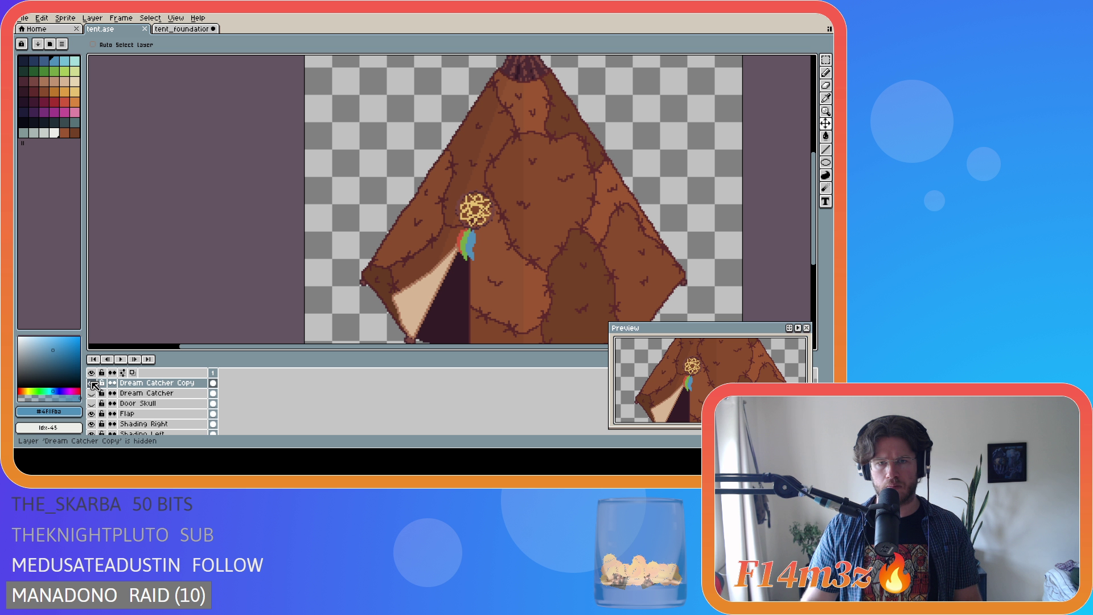
left_click(92, 384)
left_click(92, 383)
left_click(92, 383)
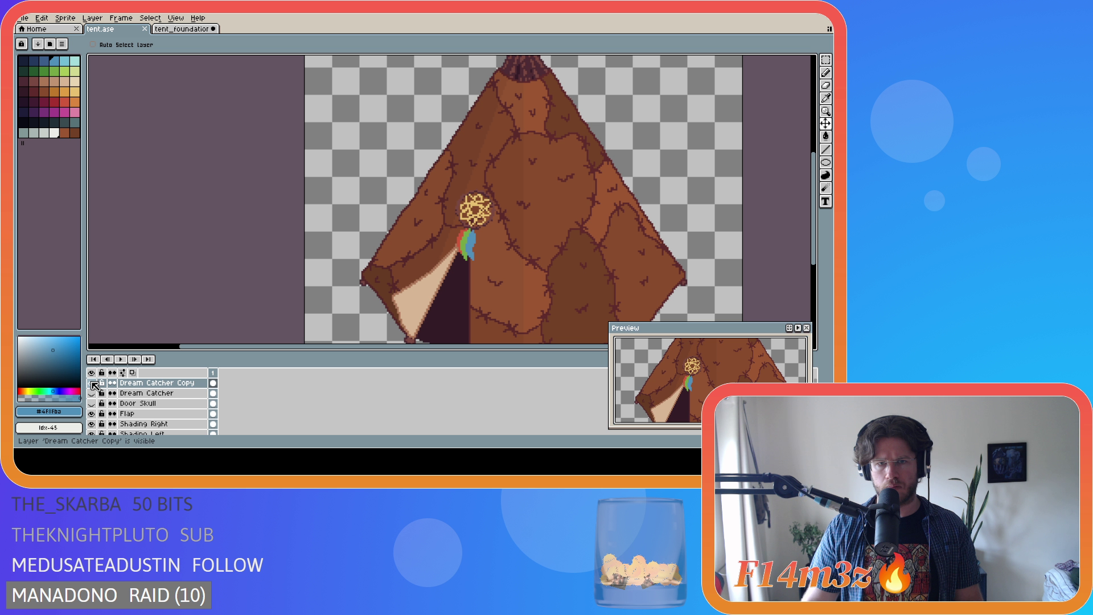
scroll(555, 270, "down", 2)
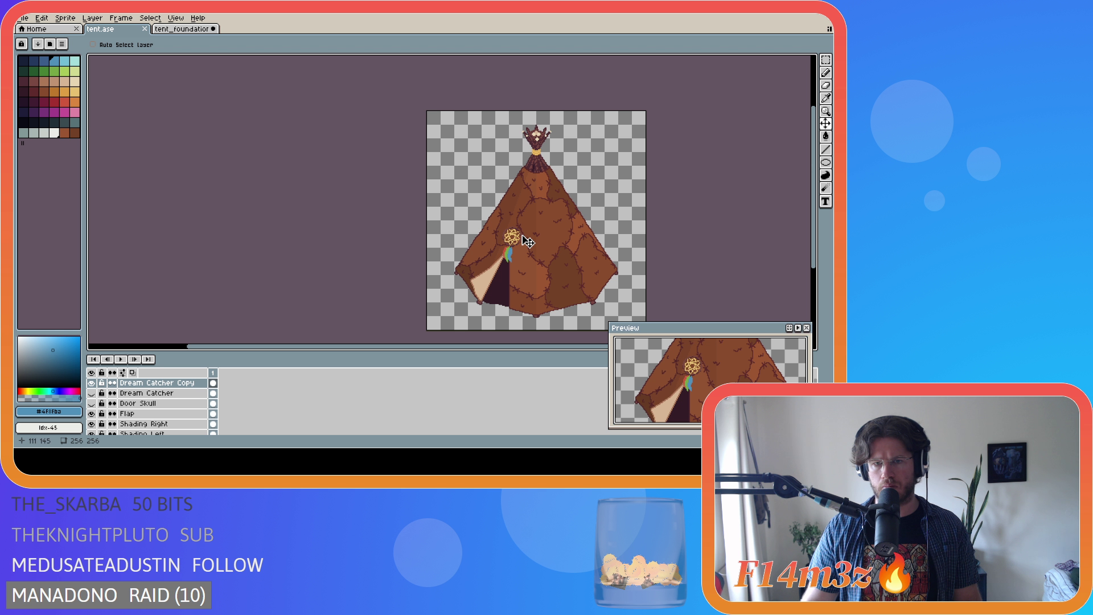
scroll(526, 243, "up", 1)
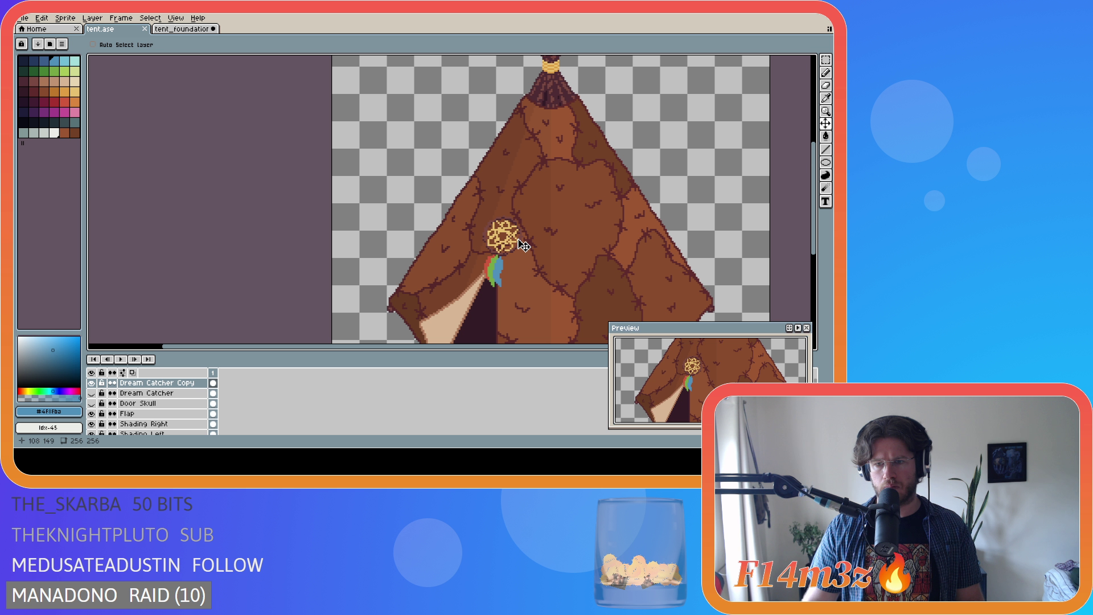
scroll(523, 246, "down", 1)
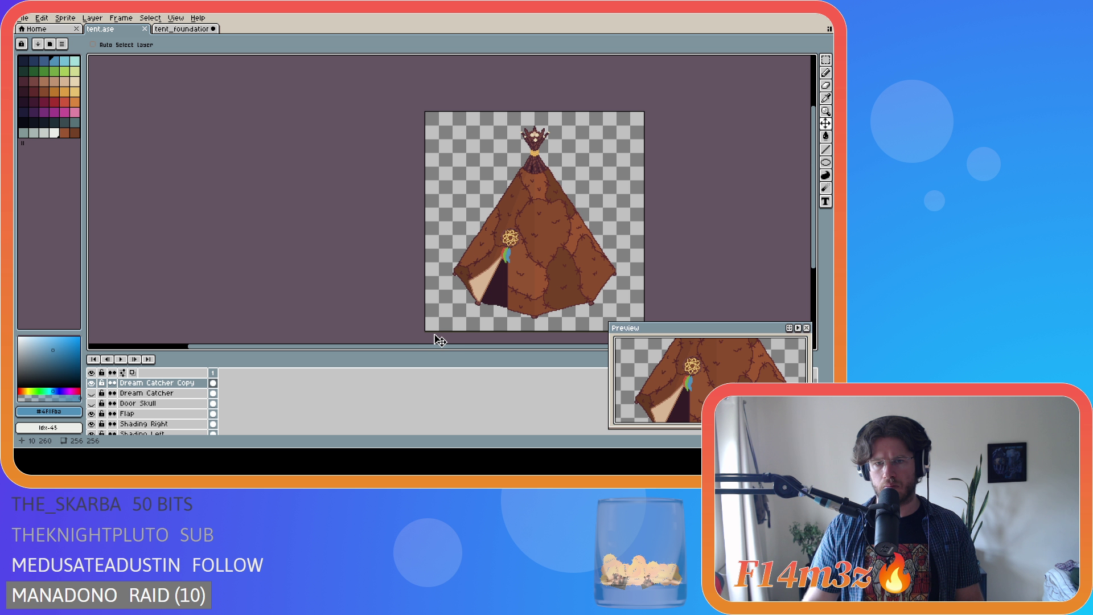
scroll(464, 353, "right", 2)
scroll(353, 252, "up", 4)
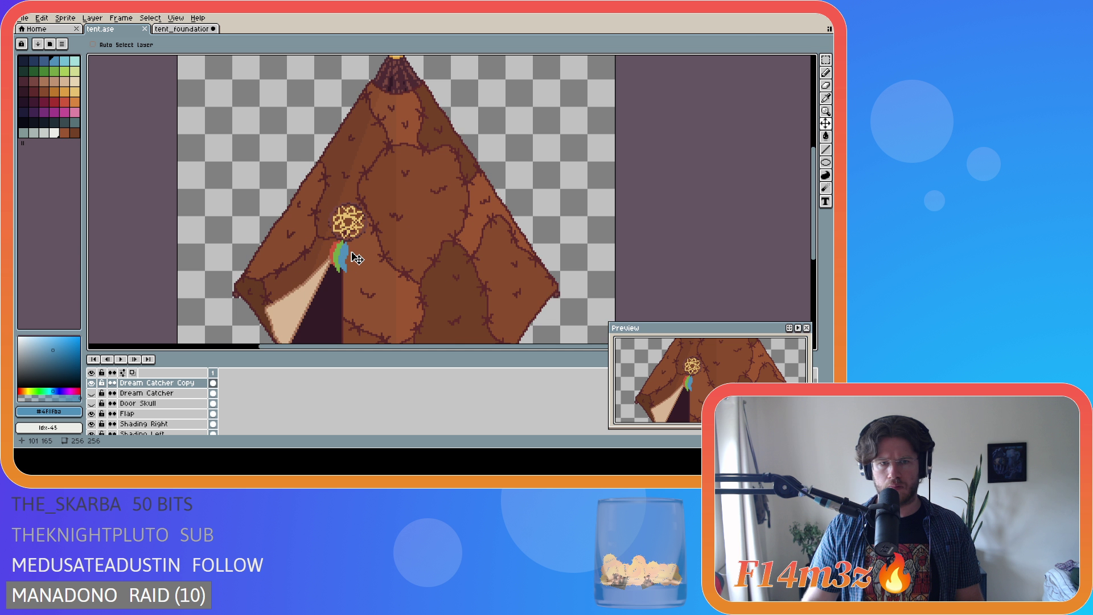
Sample the dream catcher's gold as the Pencil colour and save tent.ase.
key("b")
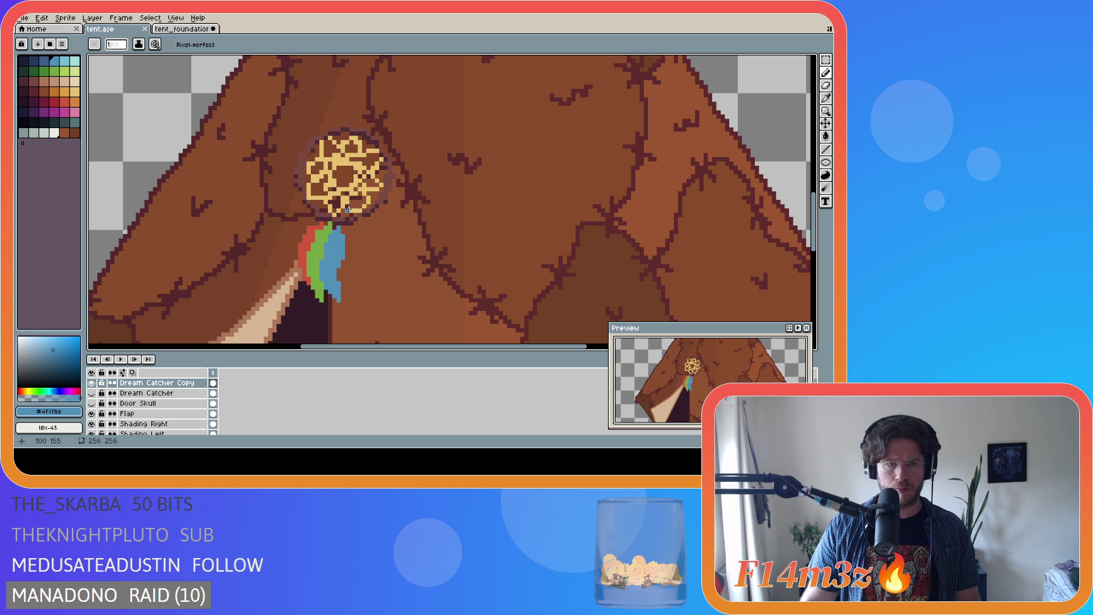
left_click(347, 209, "alt")
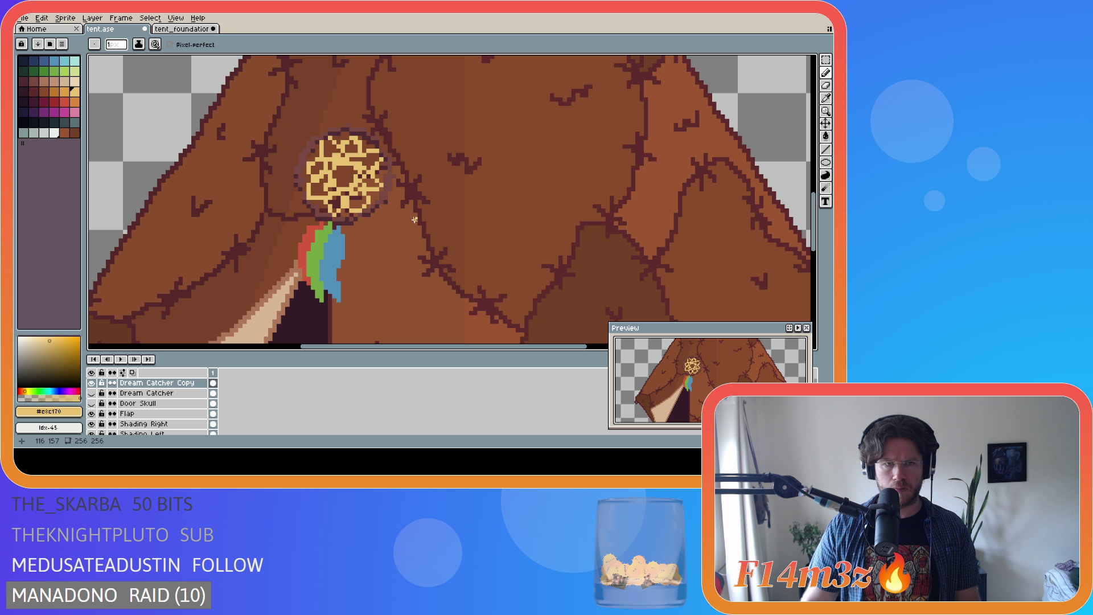
scroll(364, 183, "up", 1)
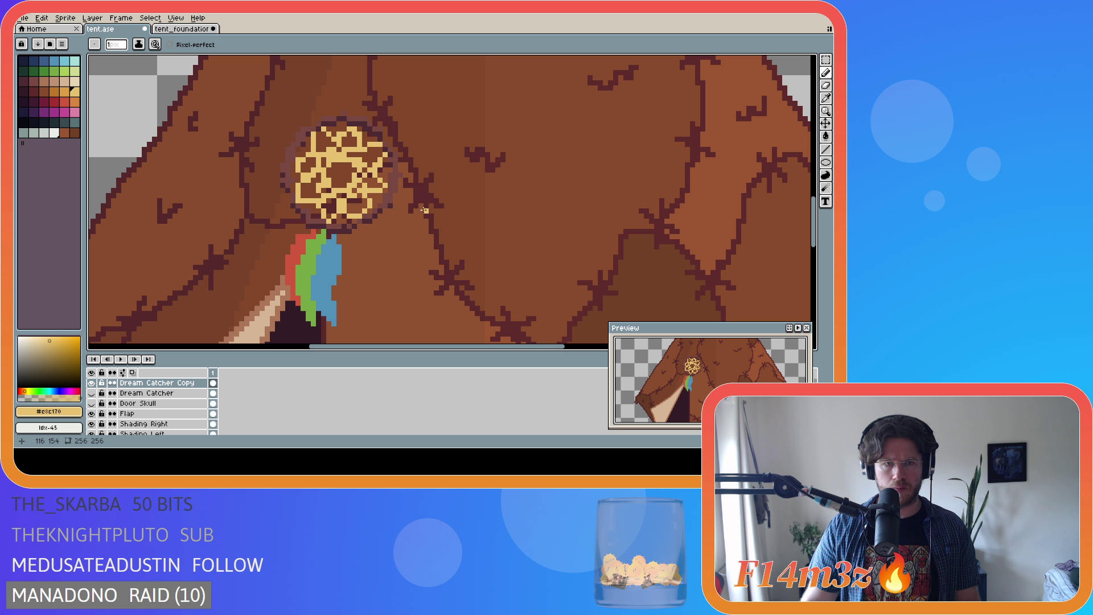
scroll(424, 210, "down", 3)
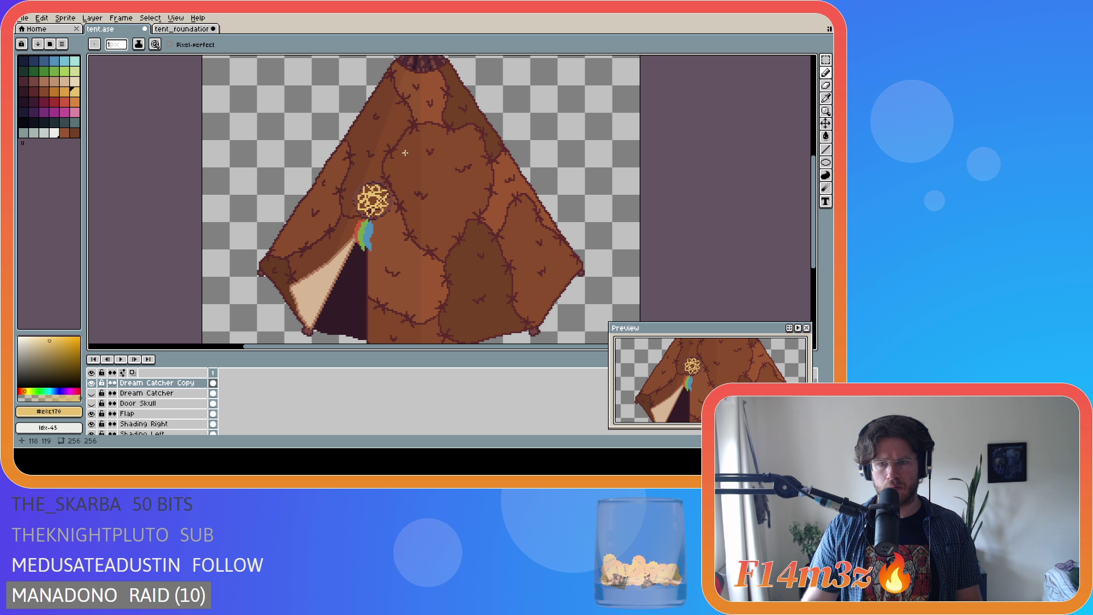
key("ctrl+s")
Dab a gold pixel onto the dream catcher and save the sprite again.
scroll(412, 227, "down", 2)
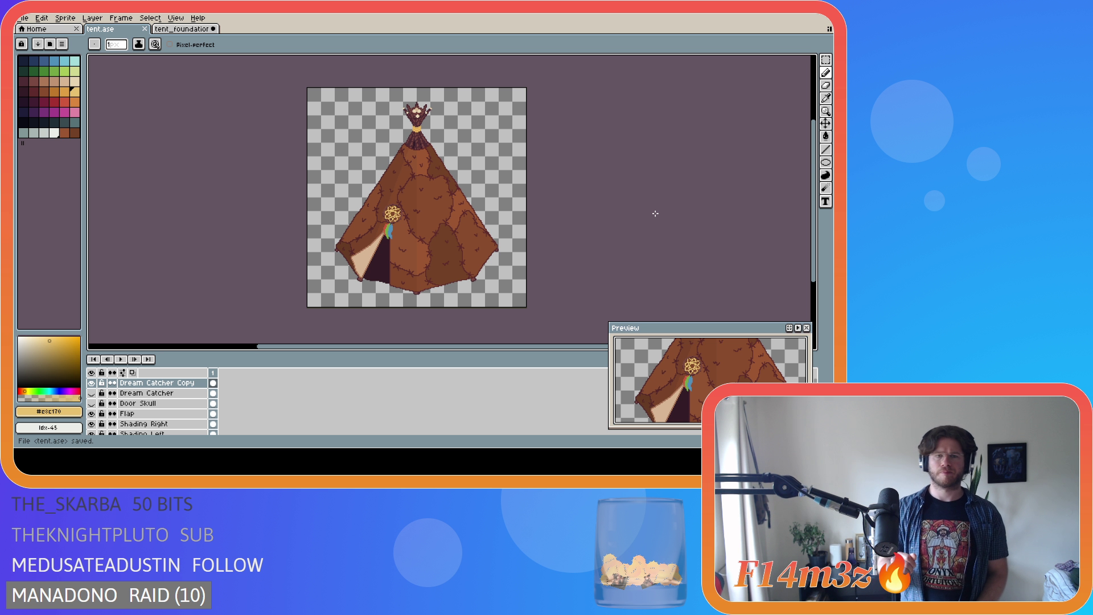
scroll(389, 202, "up", 5)
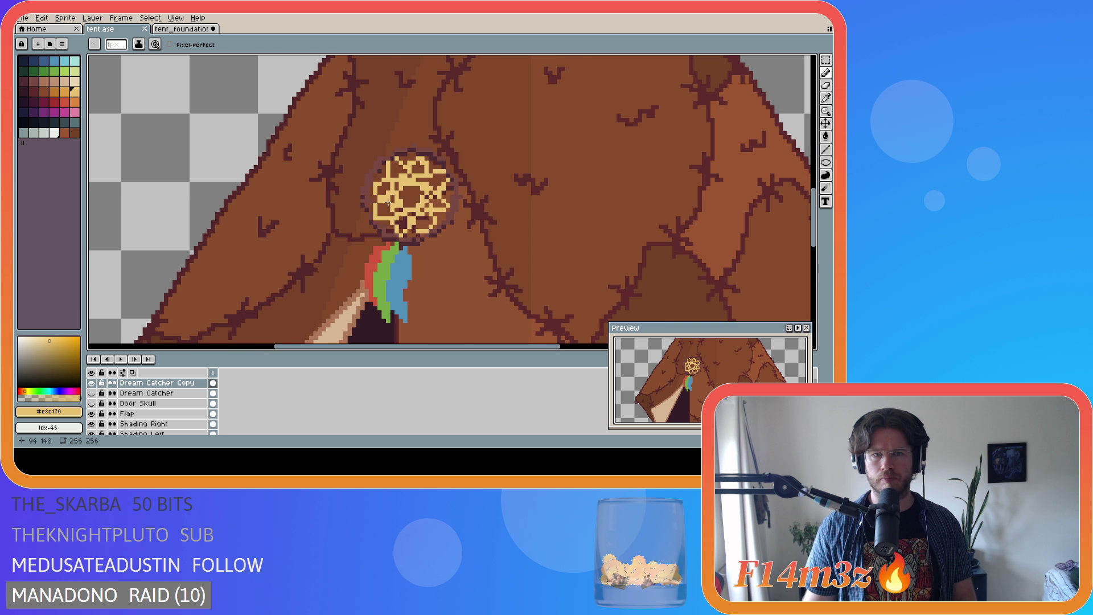
scroll(452, 226, "down", 1)
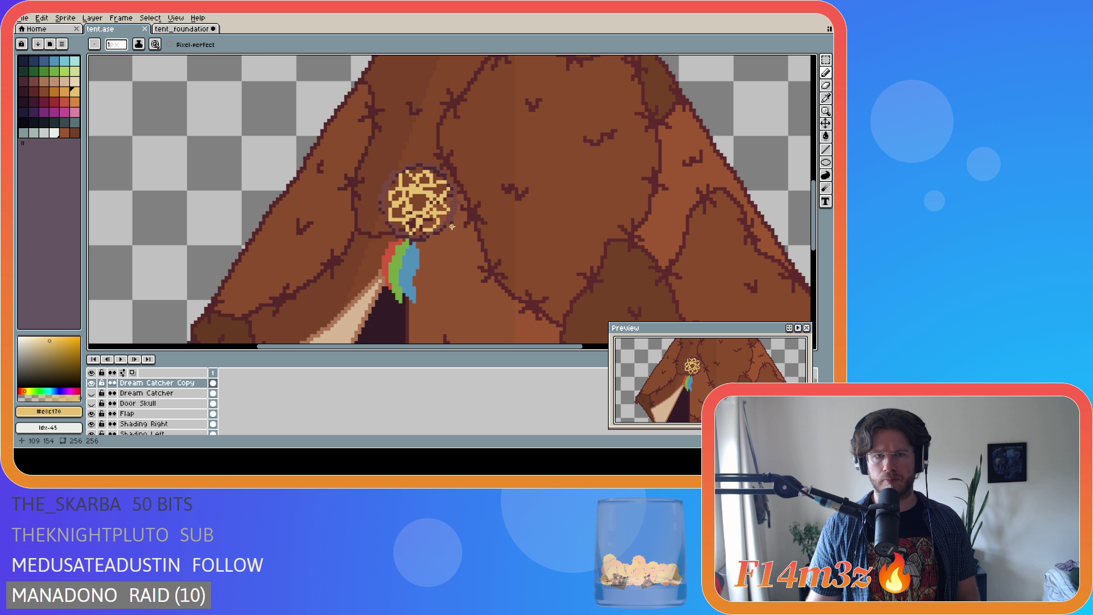
scroll(441, 228, "up", 1)
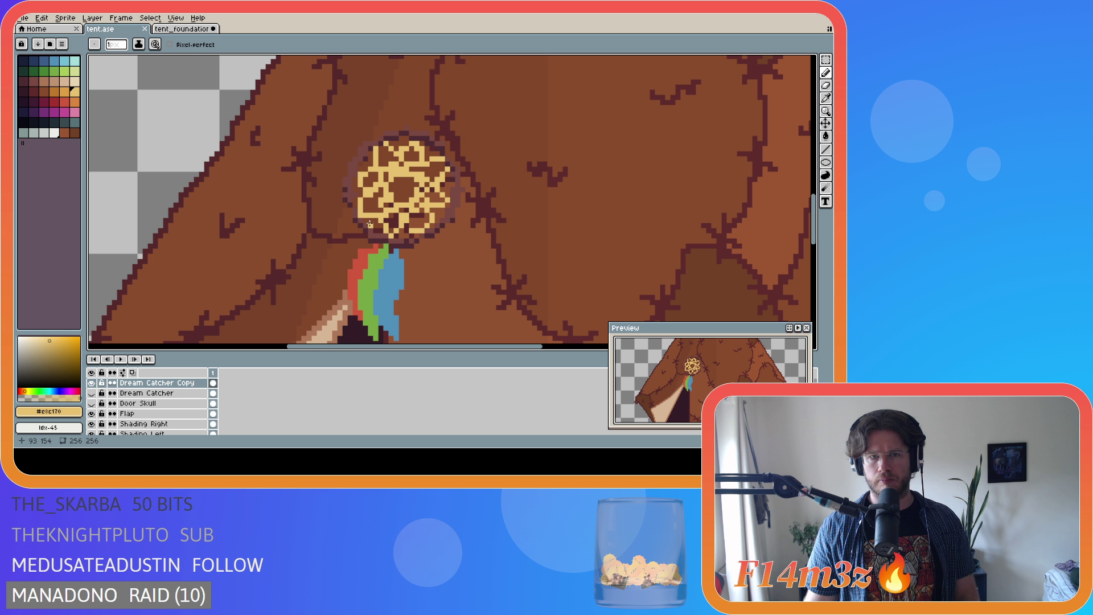
key("e")
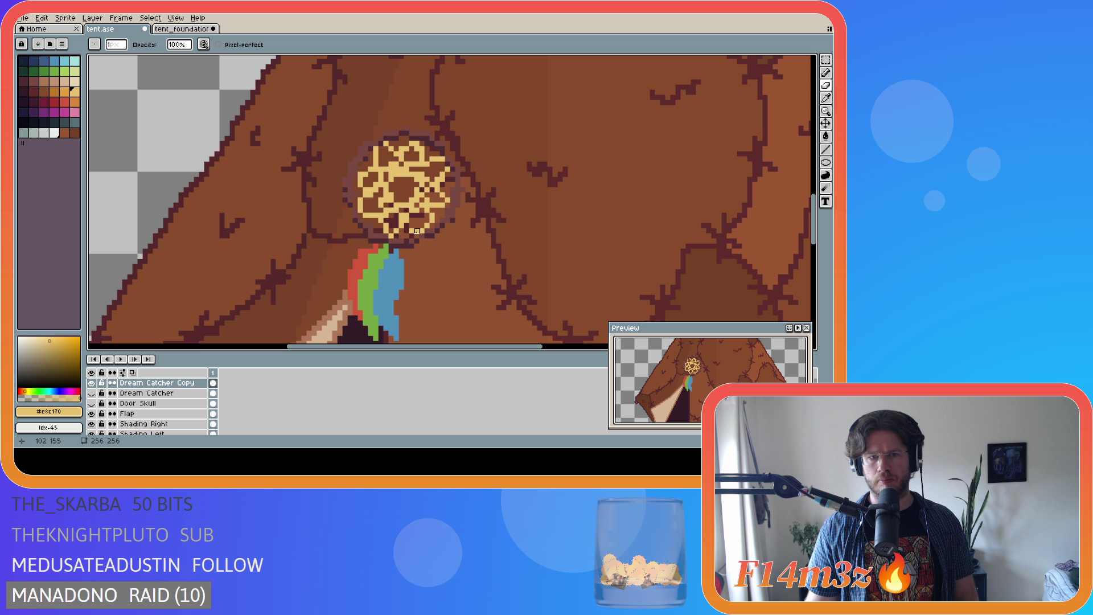
key("i")
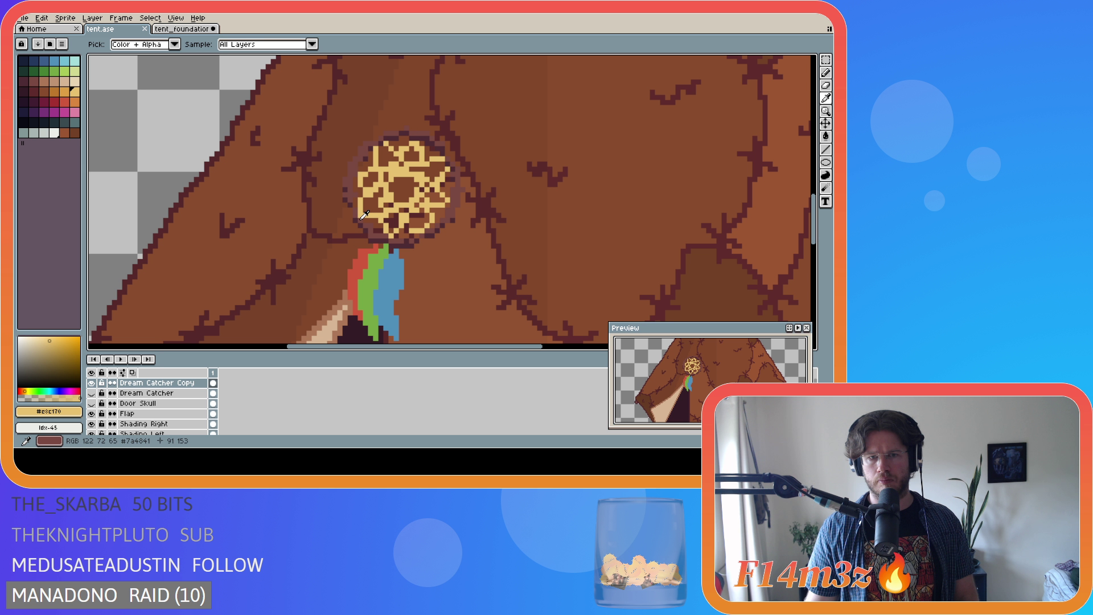
key("b")
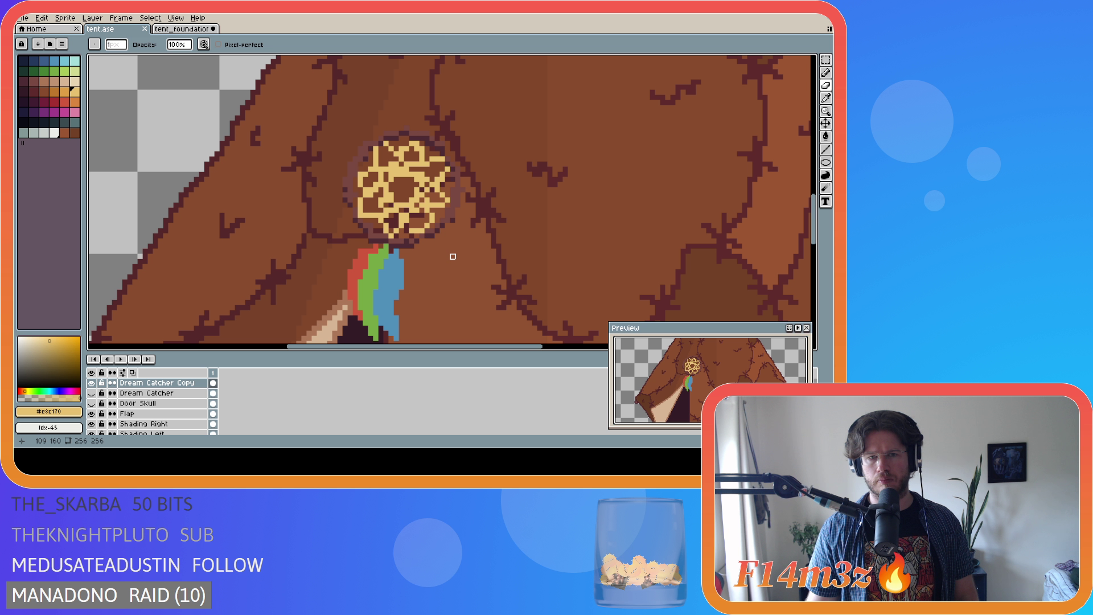
scroll(442, 246, "down", 3)
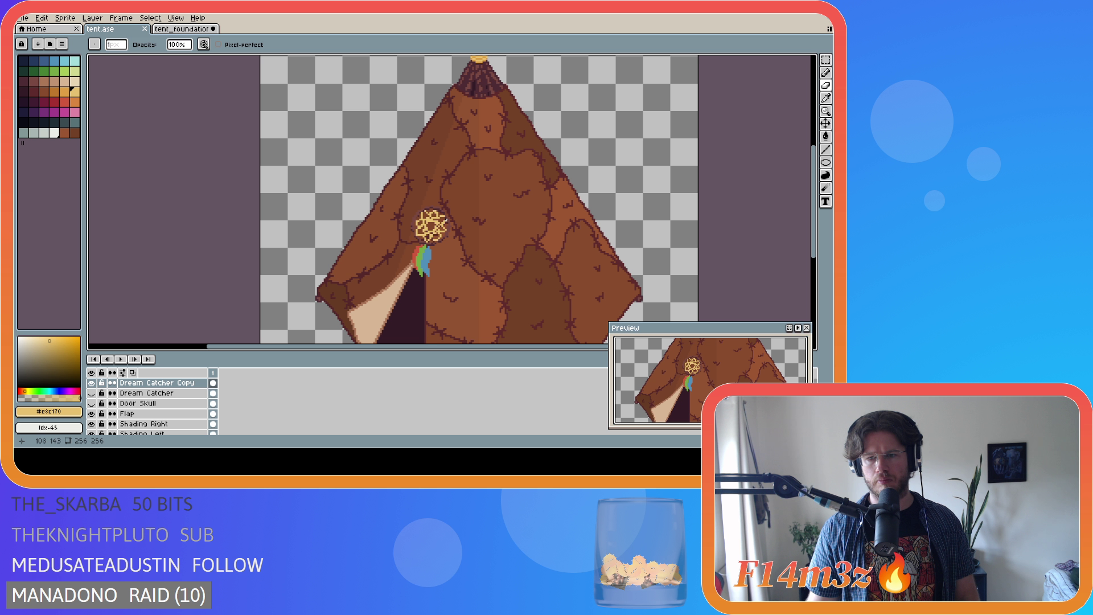
scroll(444, 221, "up", 3)
key("b")
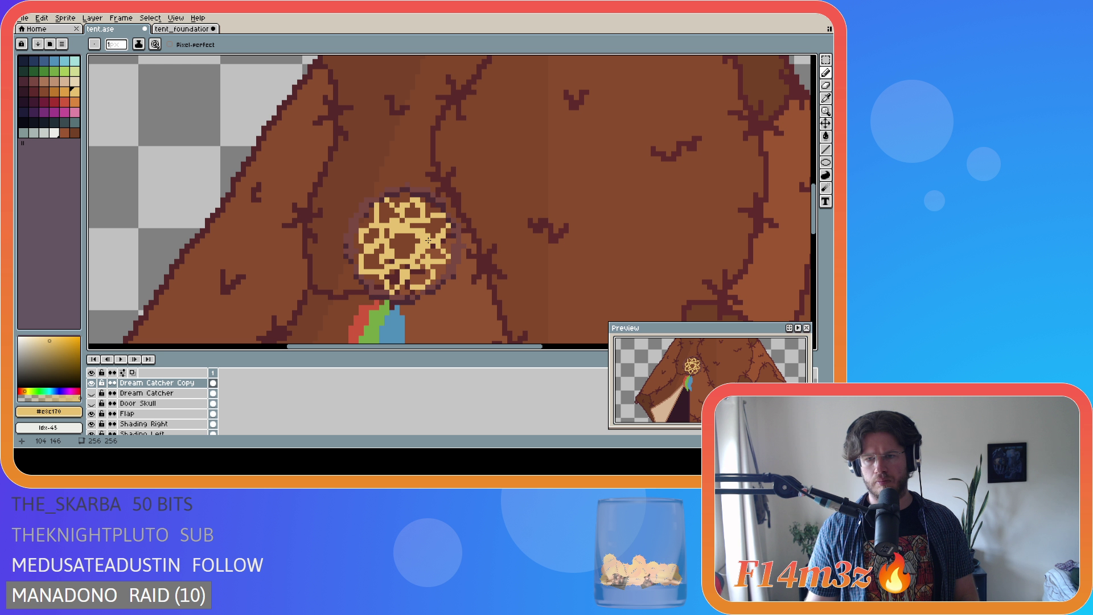
left_click(406, 251)
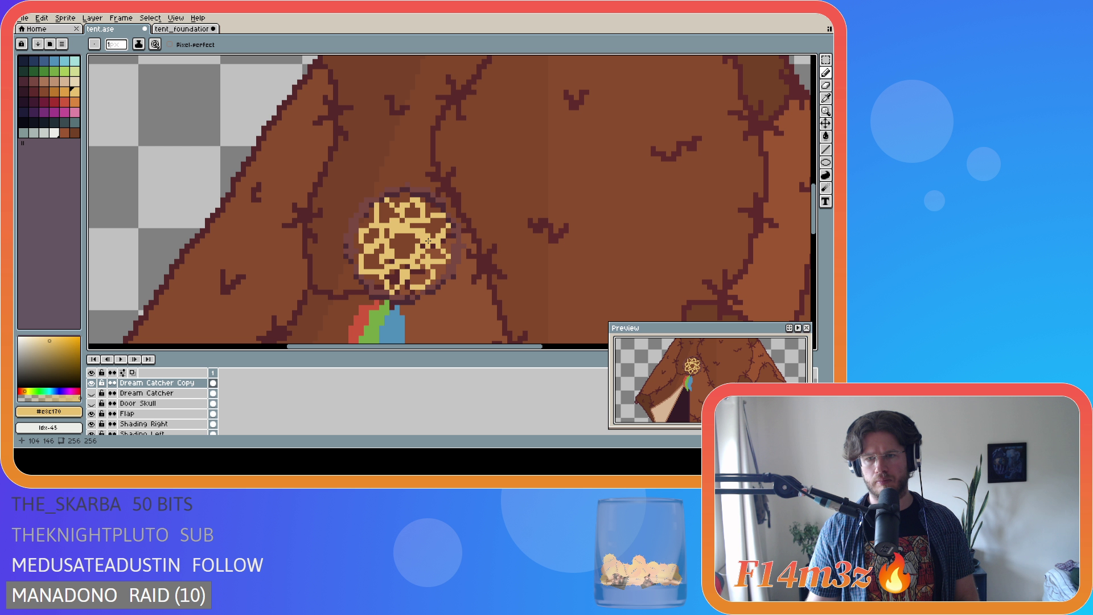
key("ctrl+s")
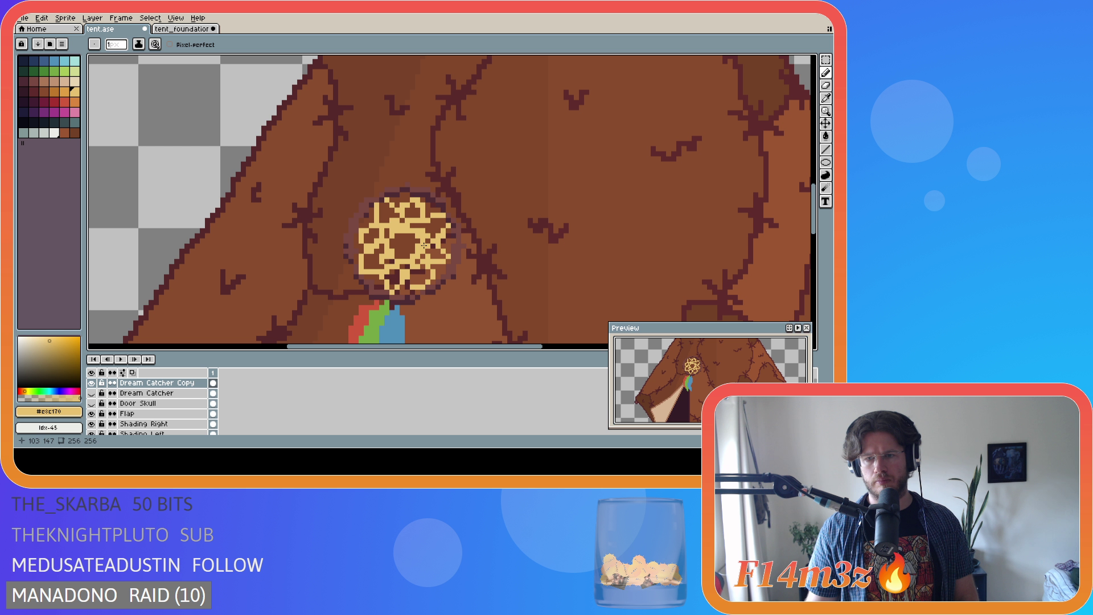
key("ctrl+s")
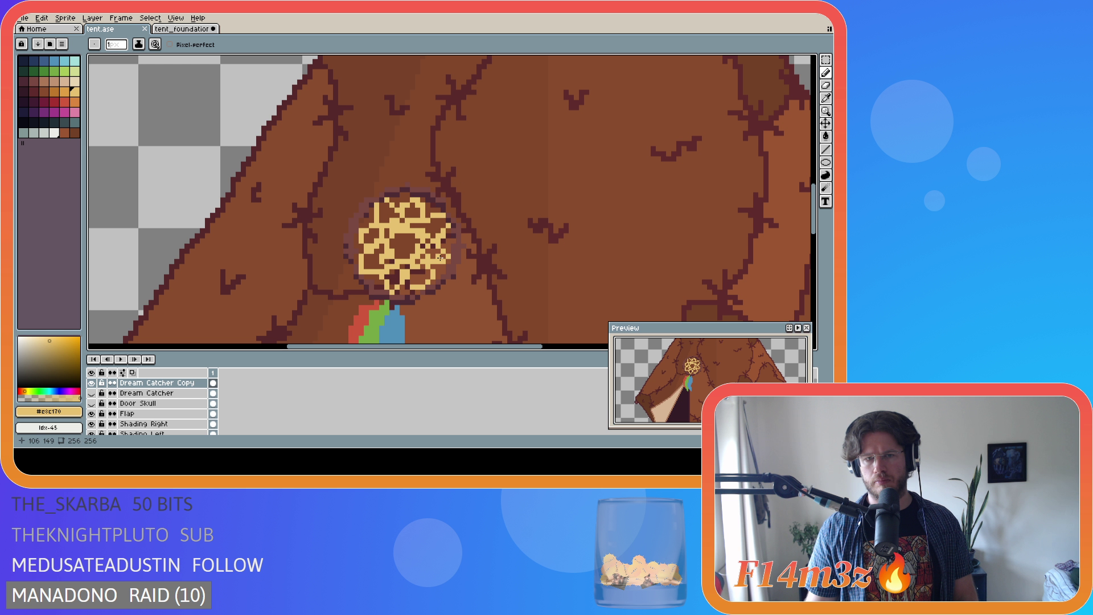
Darken a pixel beside the dream catcher and save tent.ase.
left_click(445, 247)
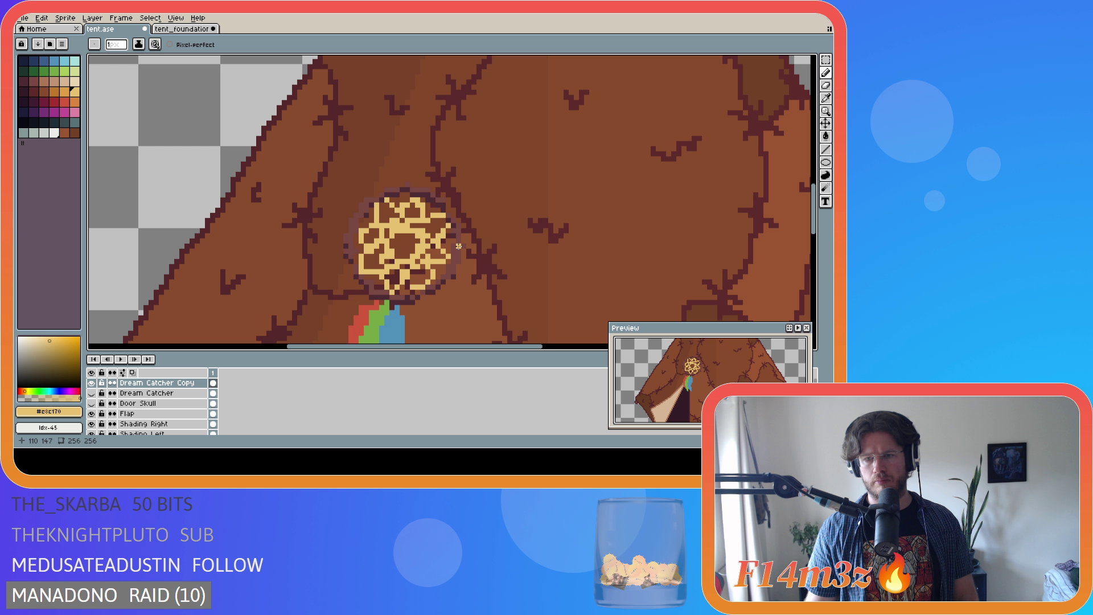
key("ctrl")
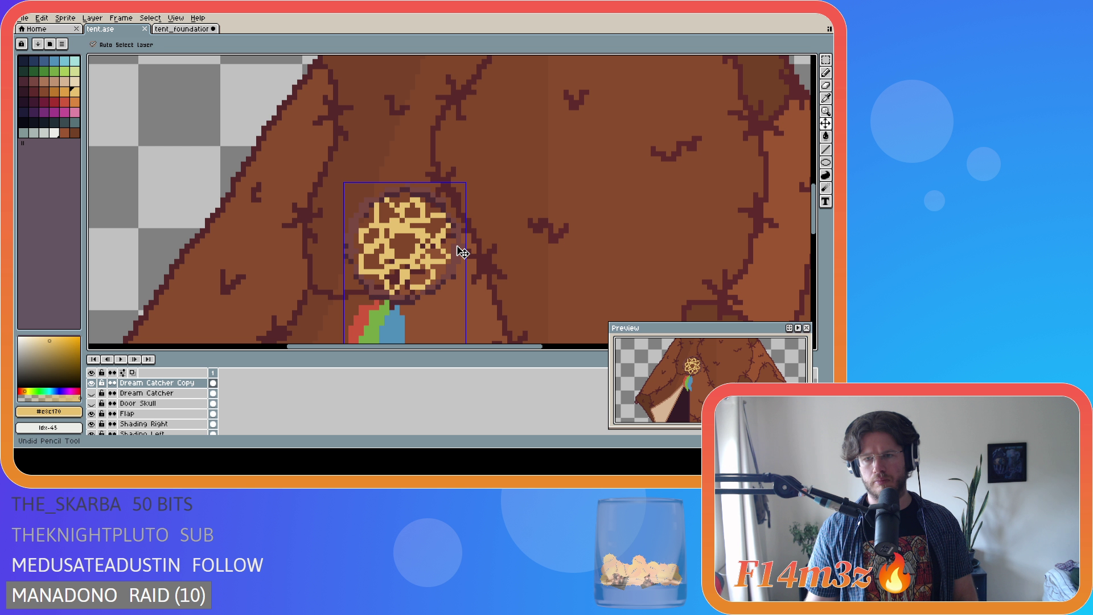
key("ctrl+s")
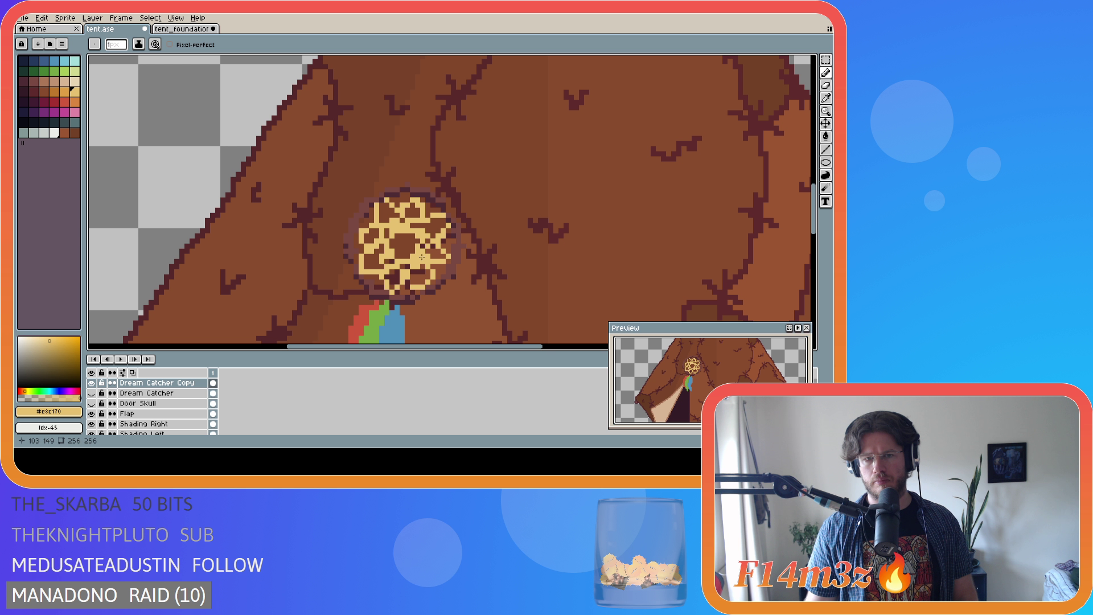
key("ctrl+s")
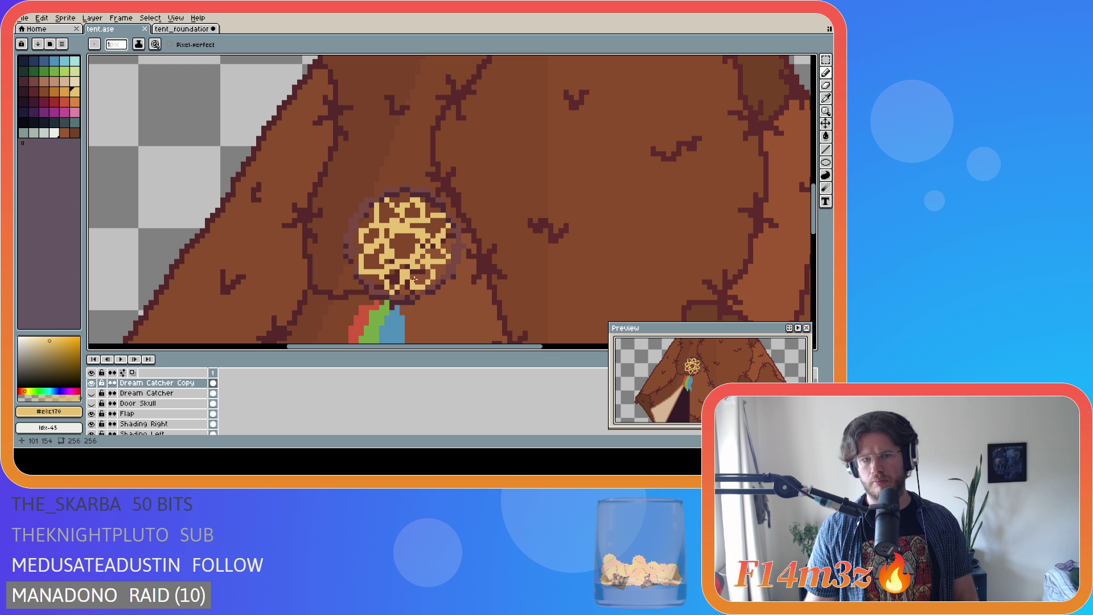
key("ctrl+s")
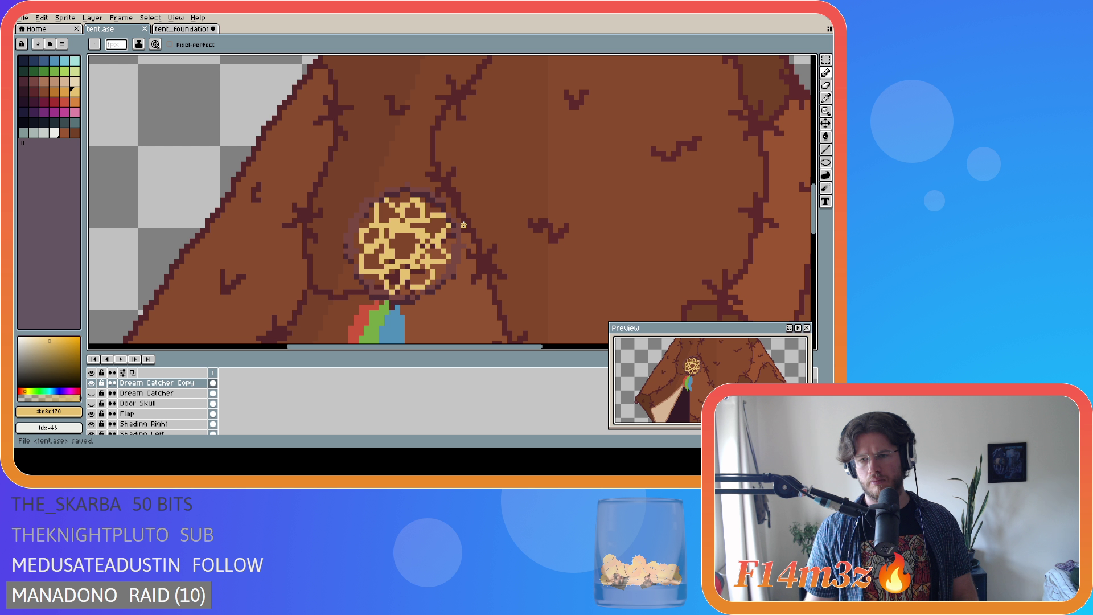
right_click(459, 238)
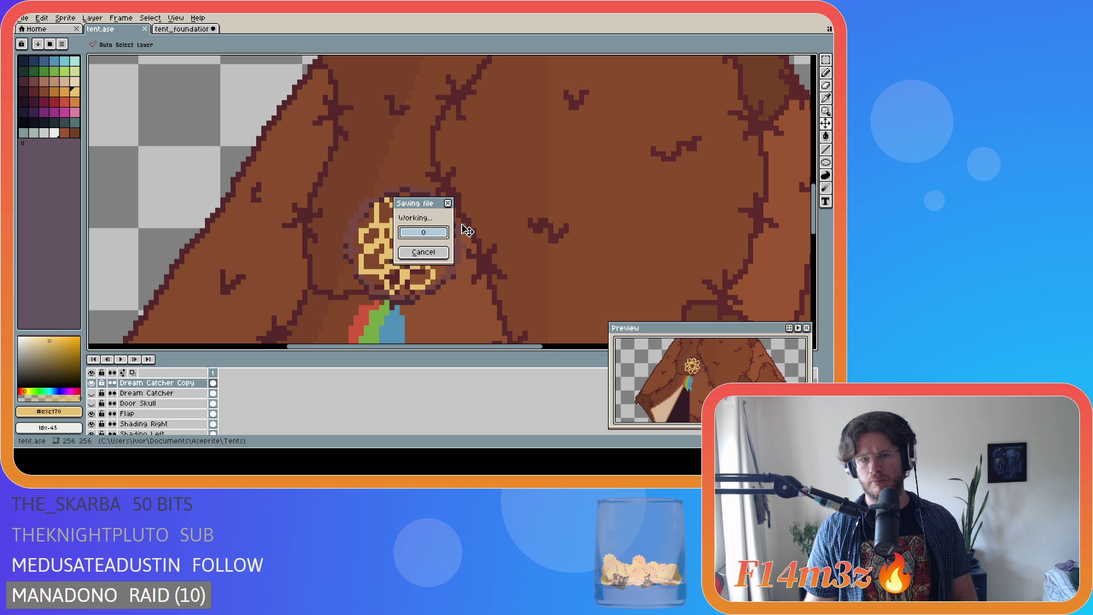
key("Escape")
Try a pixel edit on the dream catcher, undo it, redraw a pixel and save.
scroll(407, 303, "up", 1)
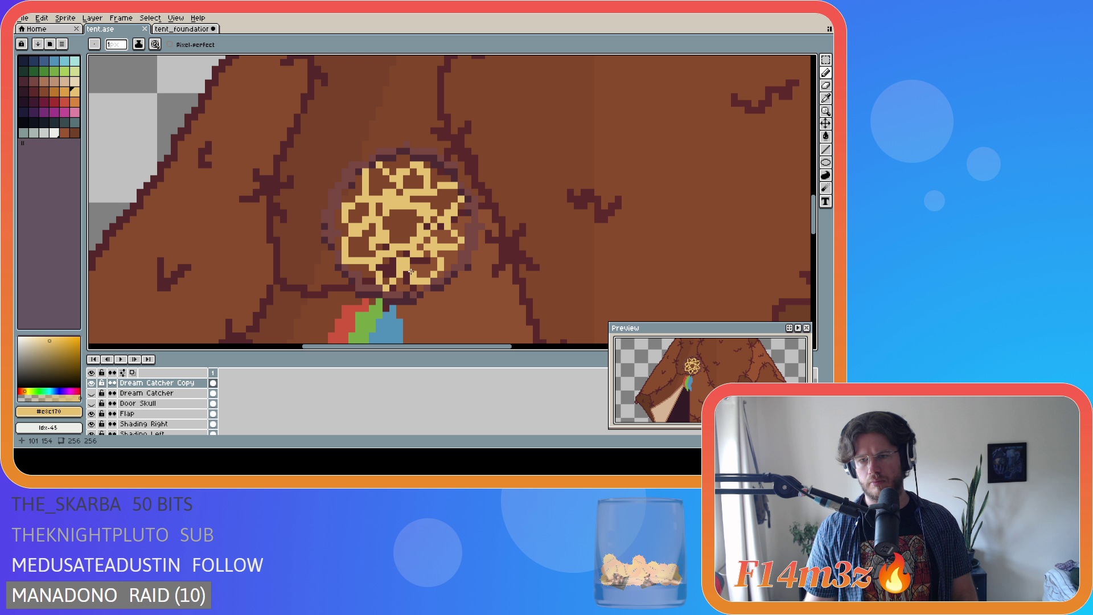
left_click(411, 272)
key("ctrl+z")
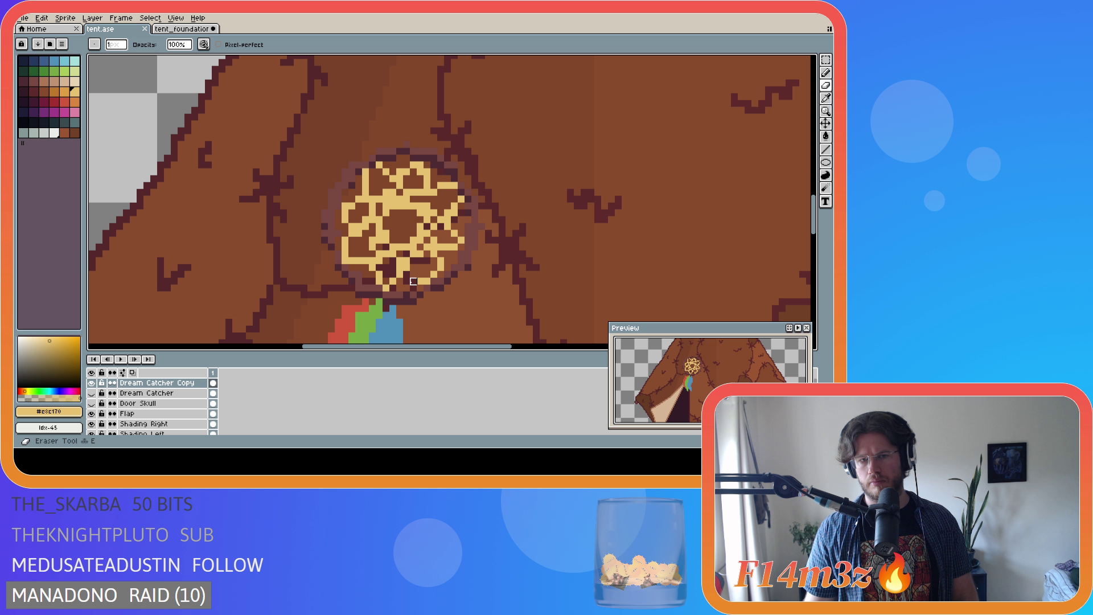
left_click(410, 273)
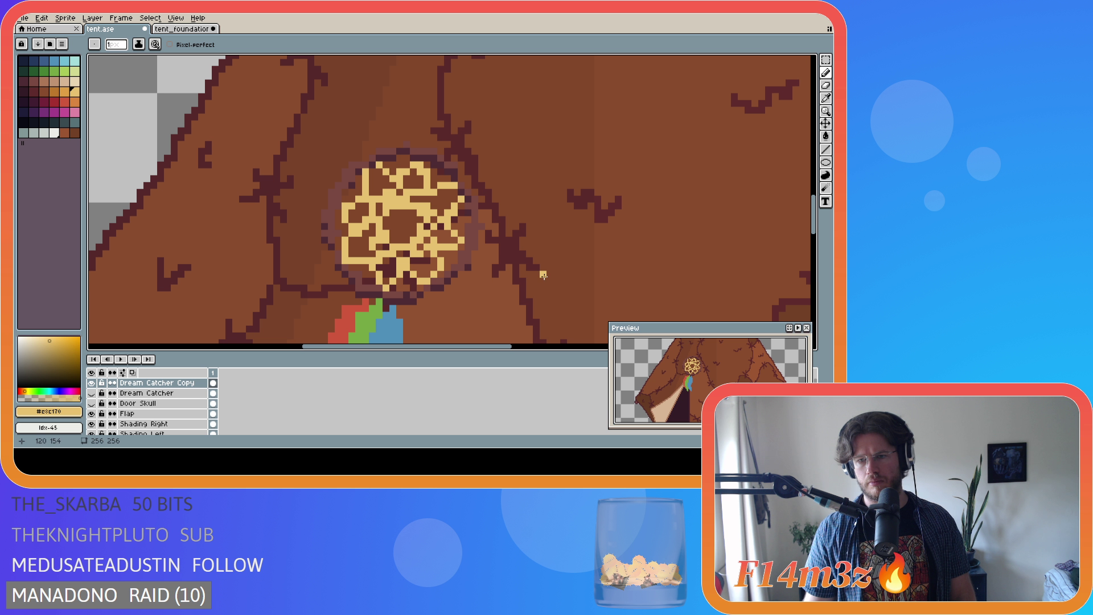
key("ctrl+s")
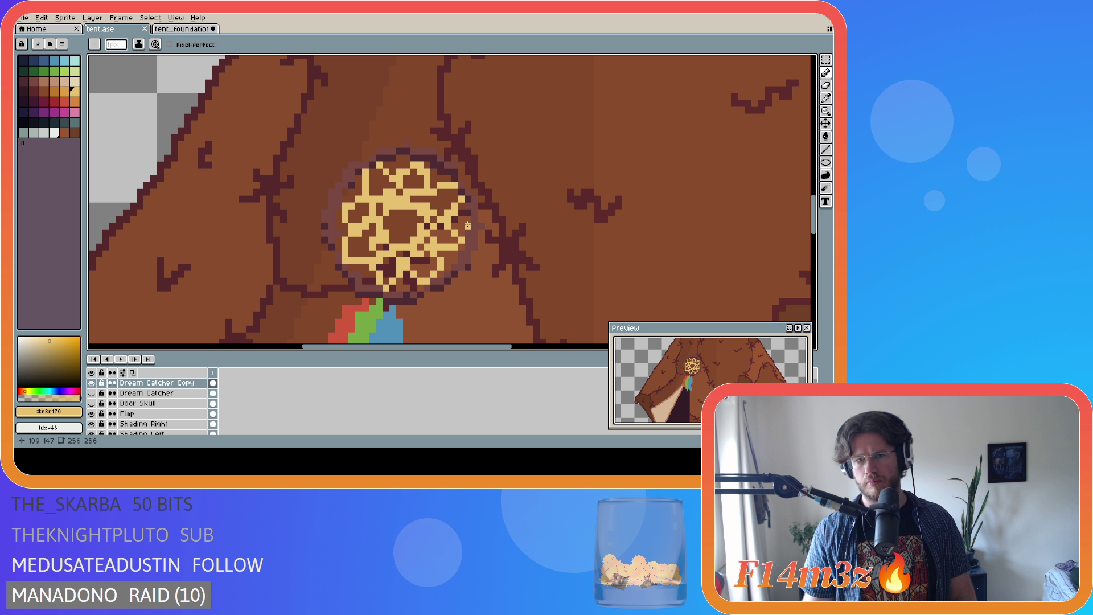
Add another dream catcher pixel, undo it and the previous edit, then save tent file.
left_click(429, 220)
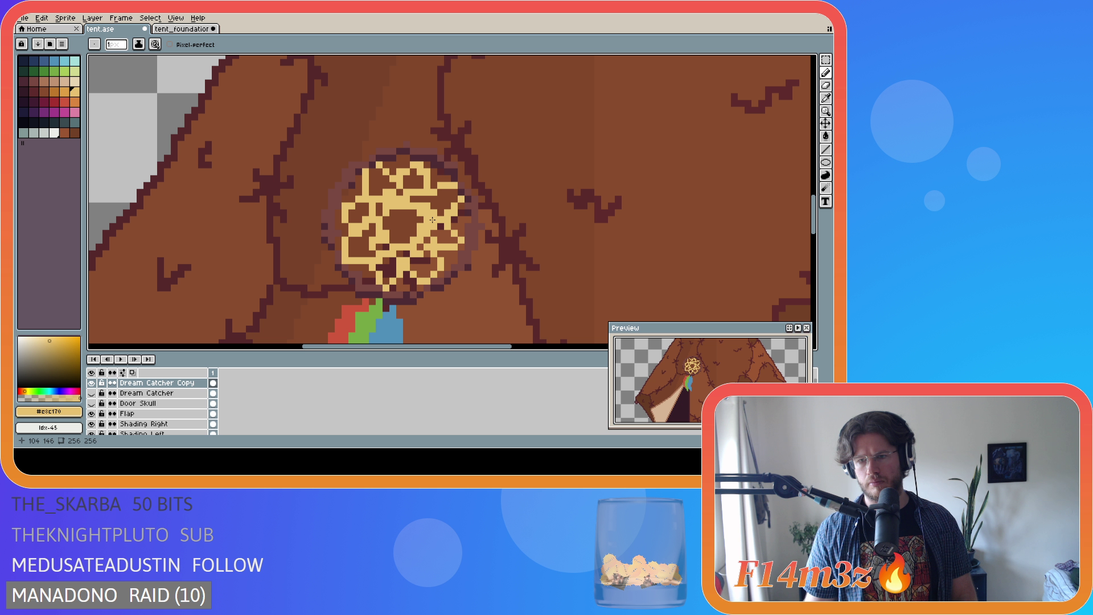
key("ctrl+z")
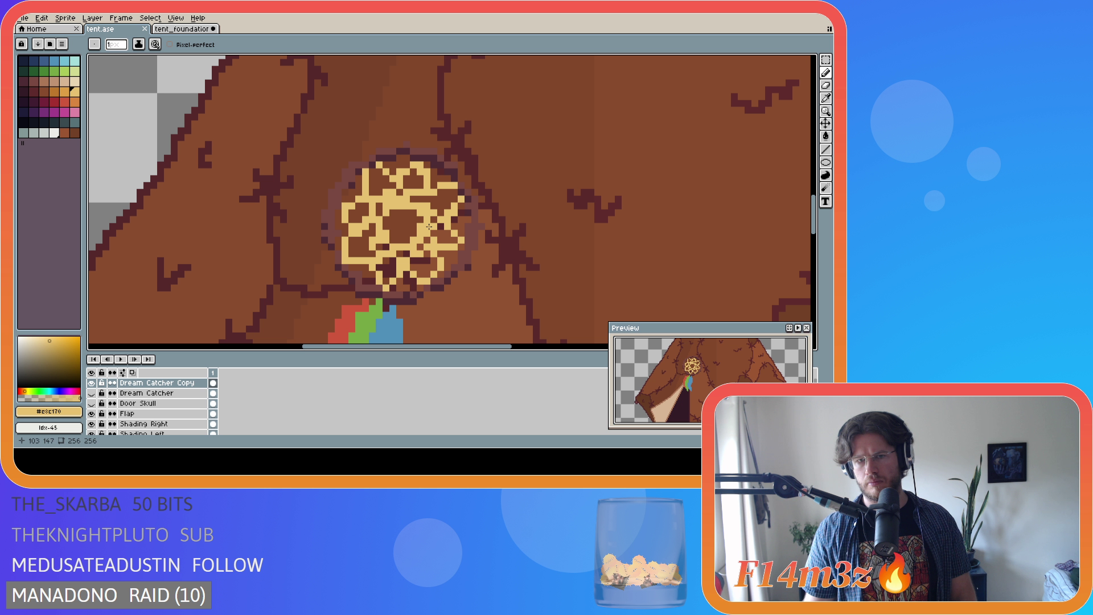
key("ctrl+z")
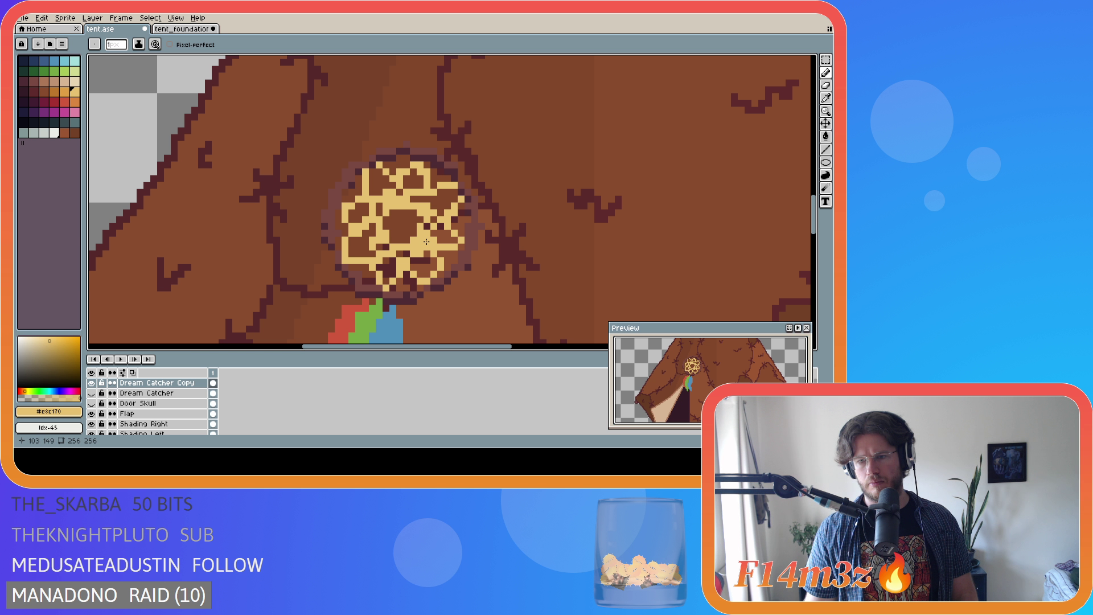
key("ctrl+s")
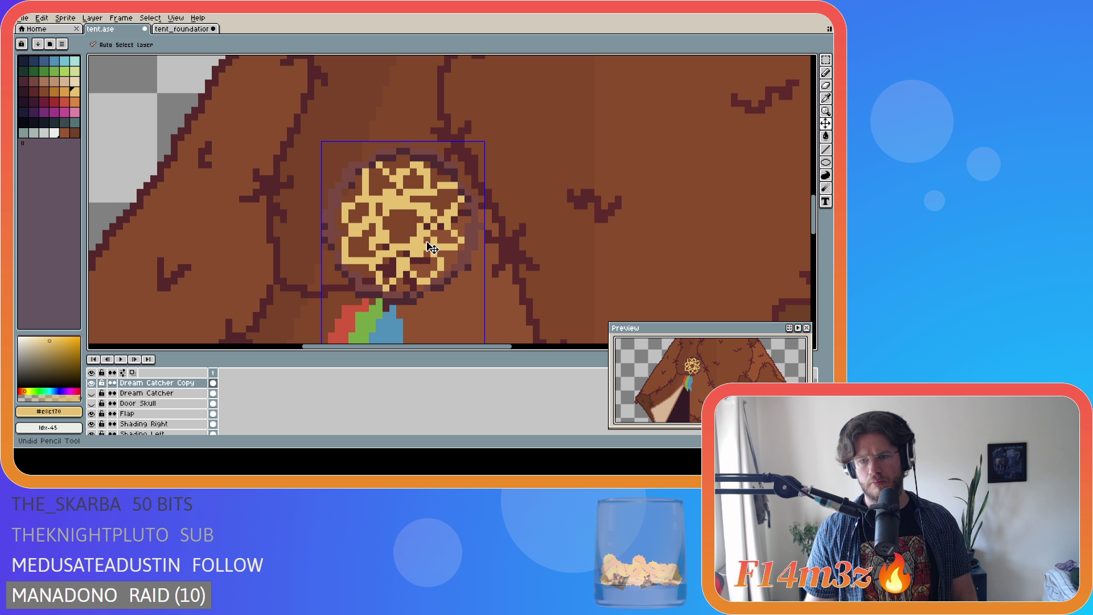
scroll(436, 241, "down", 5)
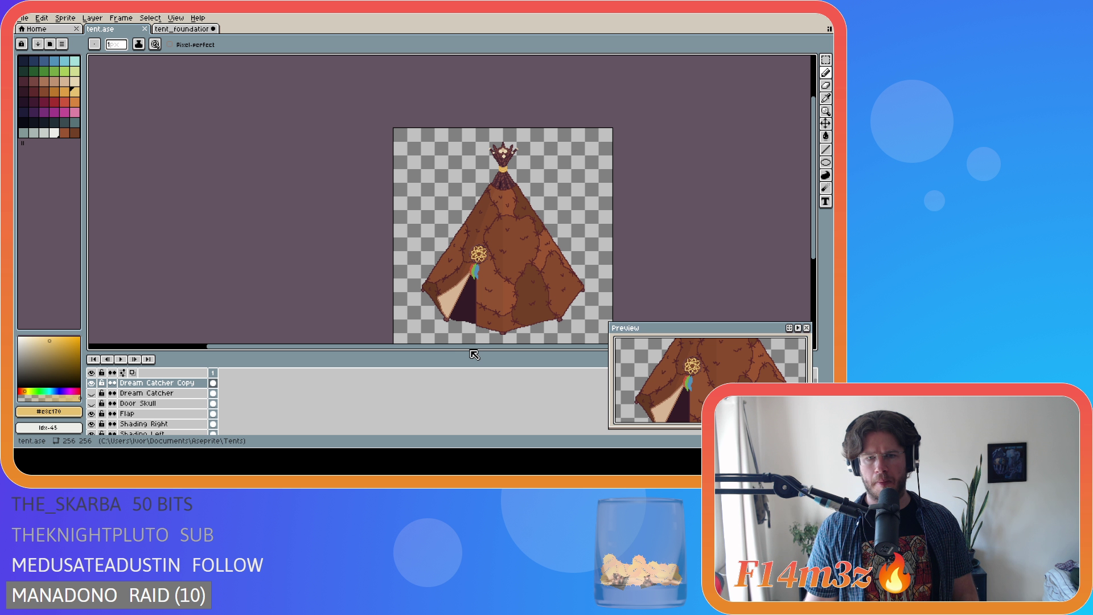
left_click_drag(487, 348, 531, 348)
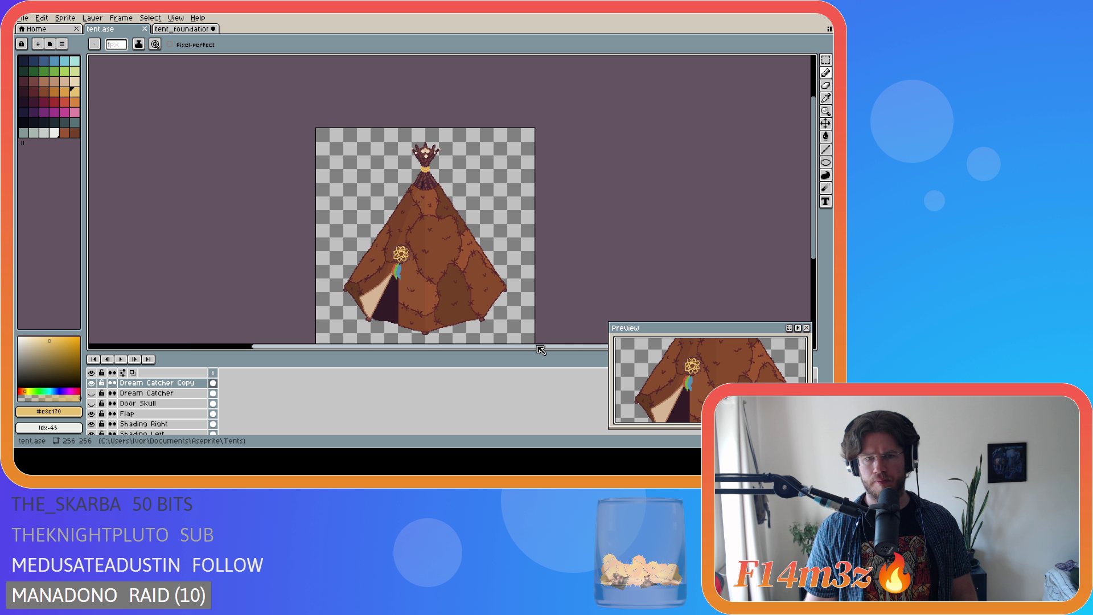
left_click_drag(818, 253, 818, 285)
key("ctrl+s")
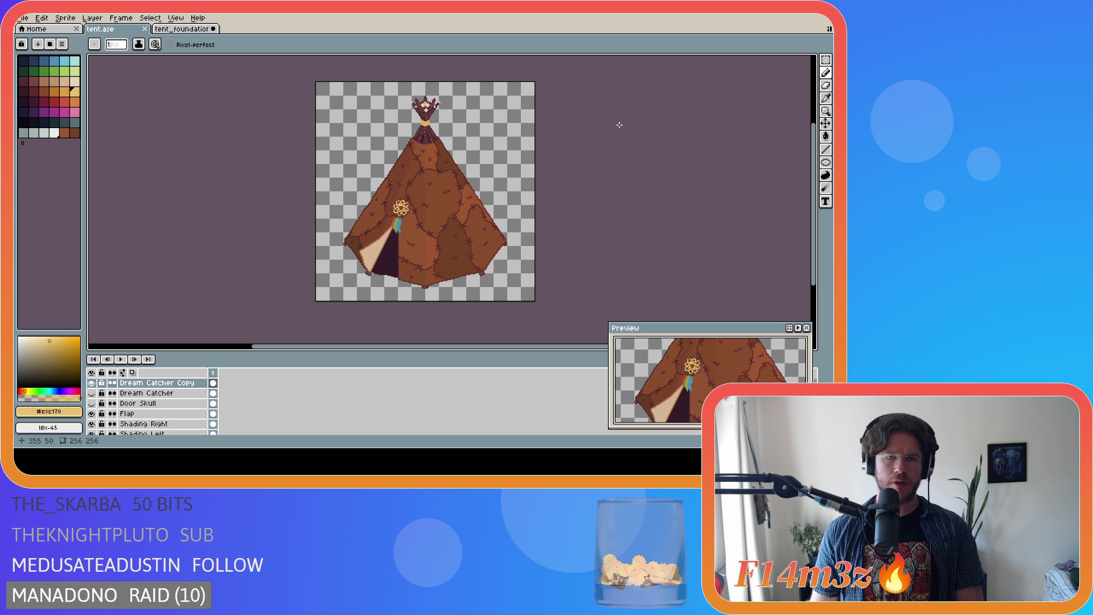
scroll(403, 208, "up", 4)
scroll(376, 277, "up", 1)
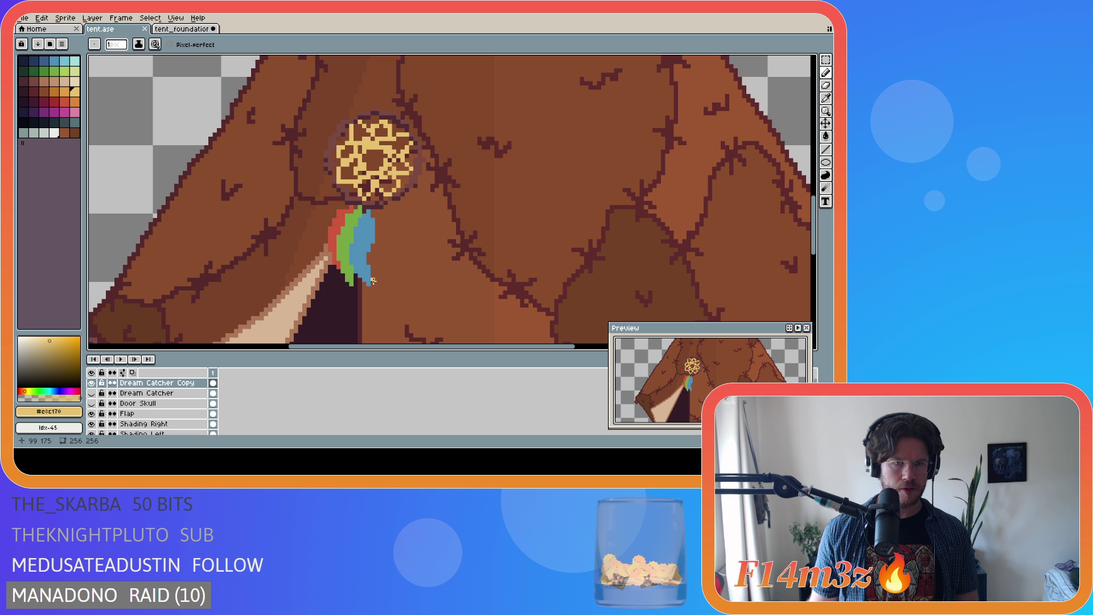
Select the feathers below the dream catcher, nudge them up one pixel, and deselect.
key("m")
mouse_move(400, 302)
left_mouse_down()
mouse_move(267, 233)
mouse_move(234, 264)
mouse_move(247, 244)
left_mouse_up()
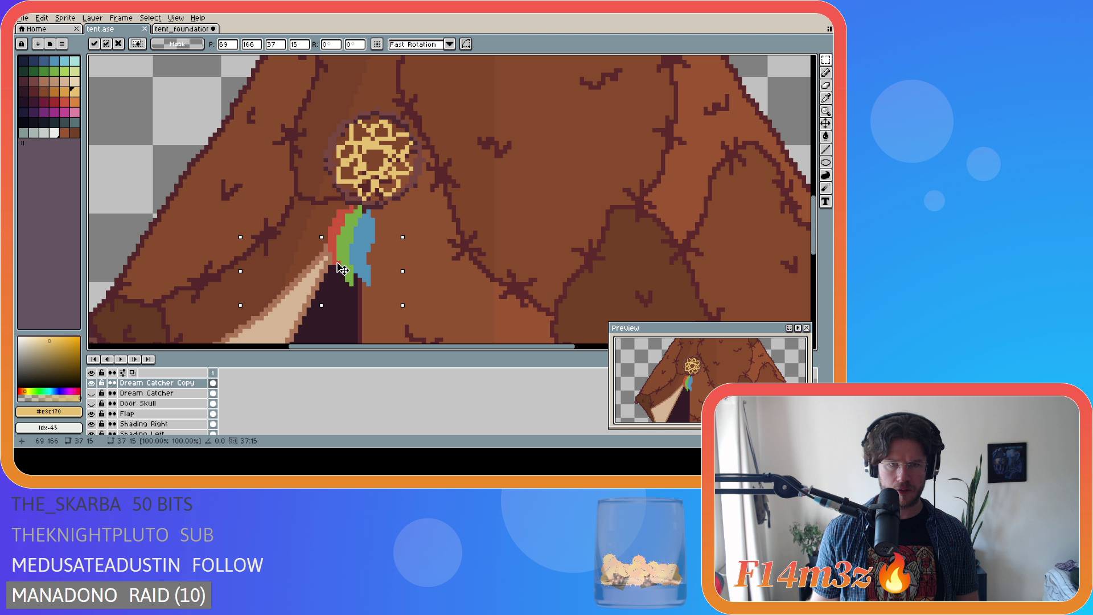
left_click(437, 255)
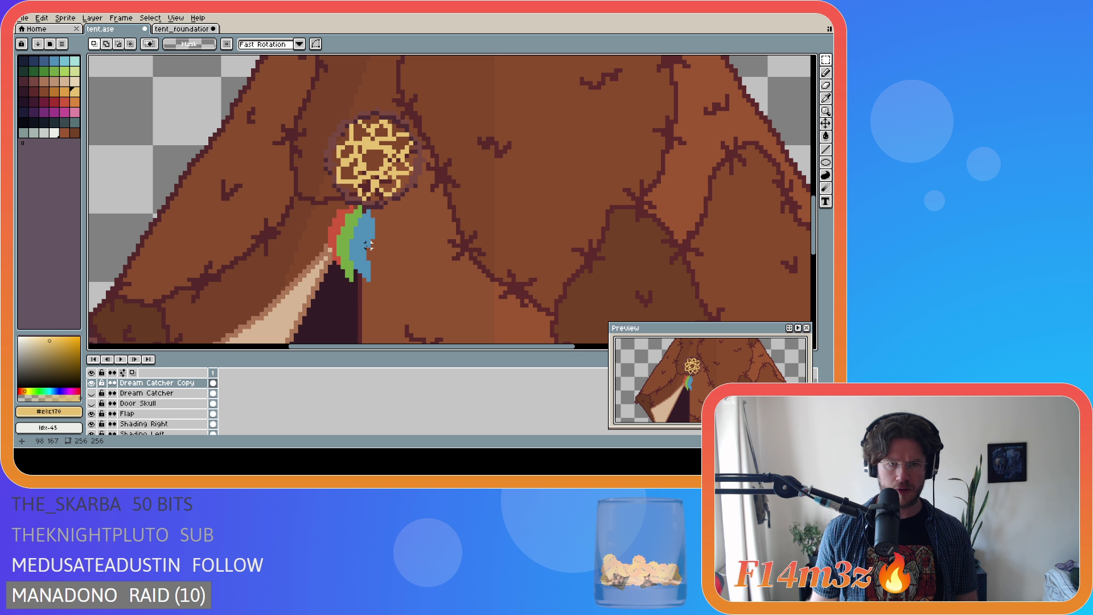
key("ctrl+z")
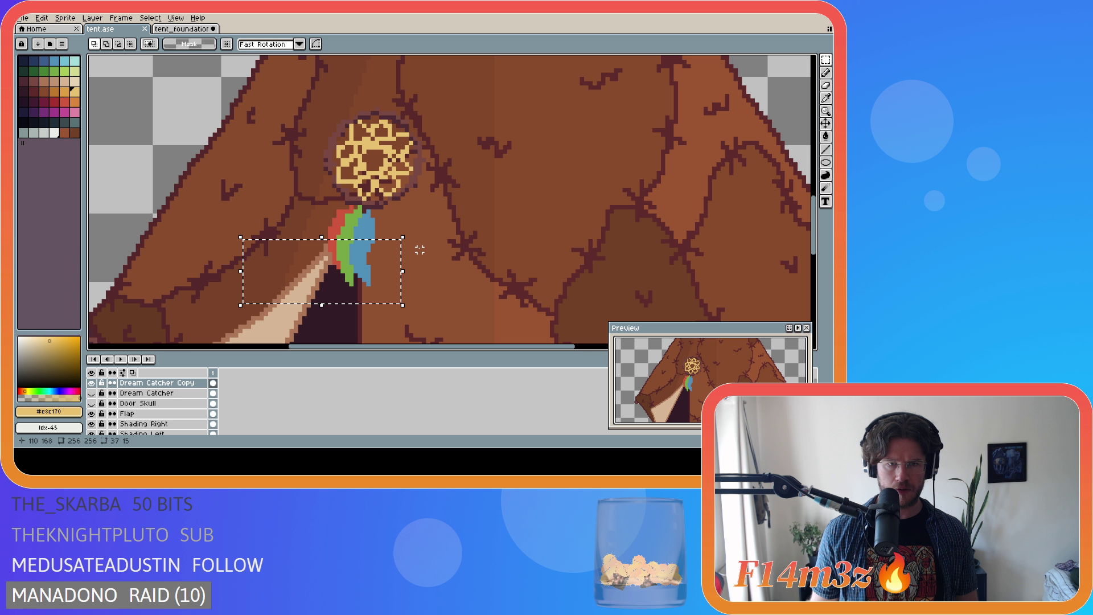
key("Up")
left_click(437, 246)
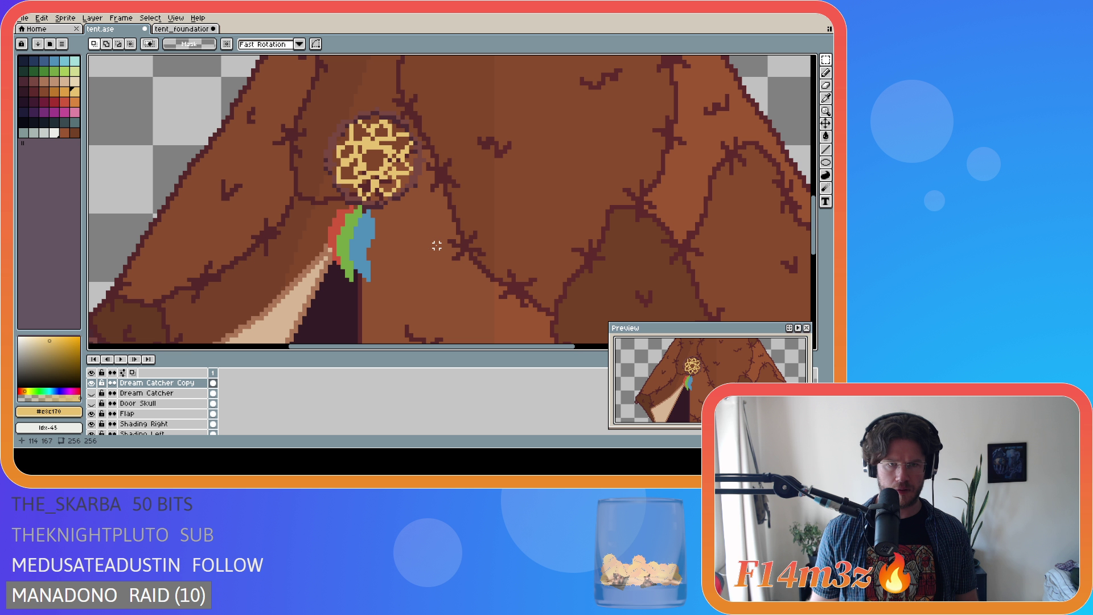
Return to the Pencil and pick up the green feather colour.
key("b")
left_click(343, 242, "alt")
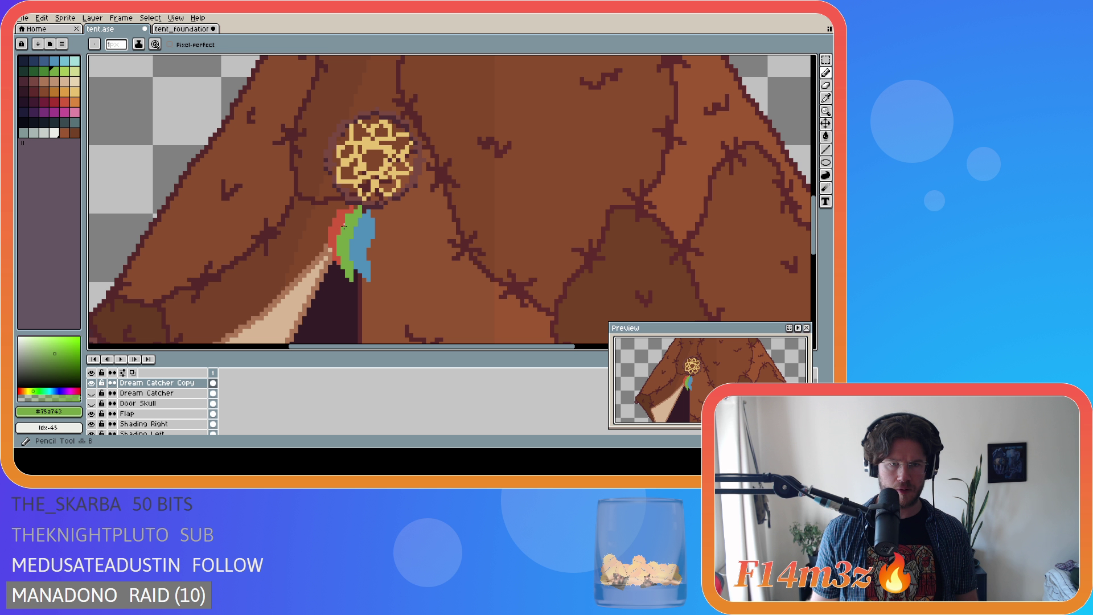
scroll(431, 272, "down", 3)
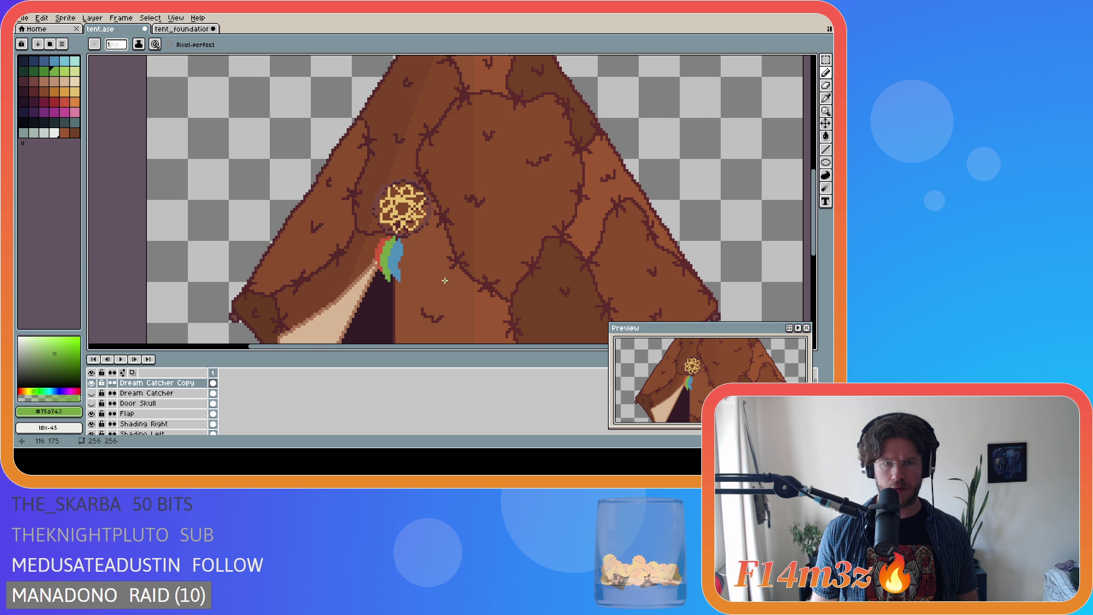
Save the tent, pick up the red feather colour, and save again.
key("ctrl+s")
scroll(468, 297, "down", 1)
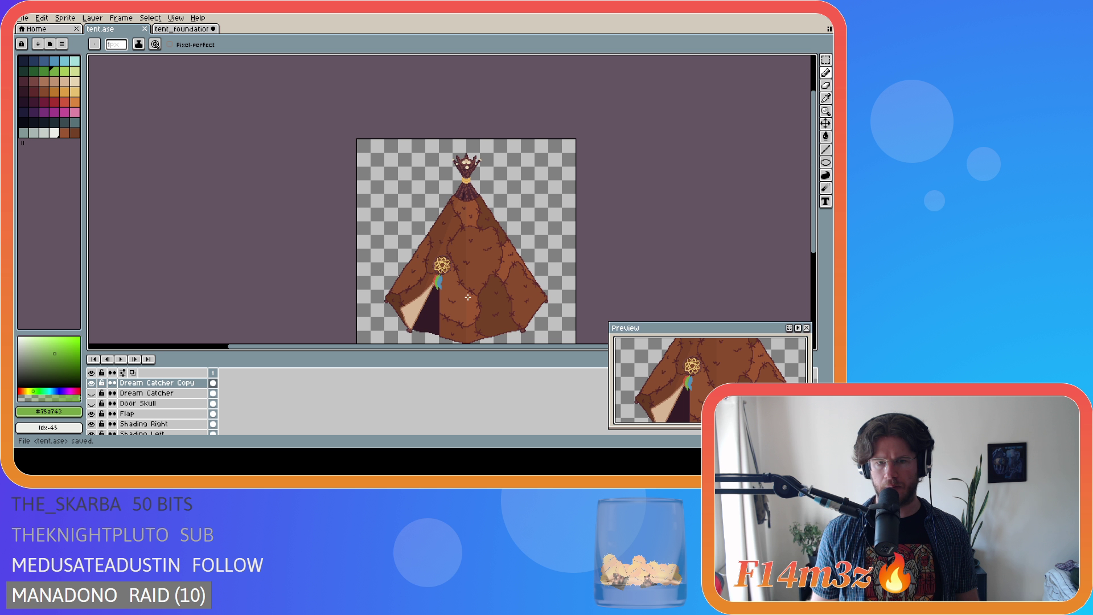
scroll(474, 302, "up", 3)
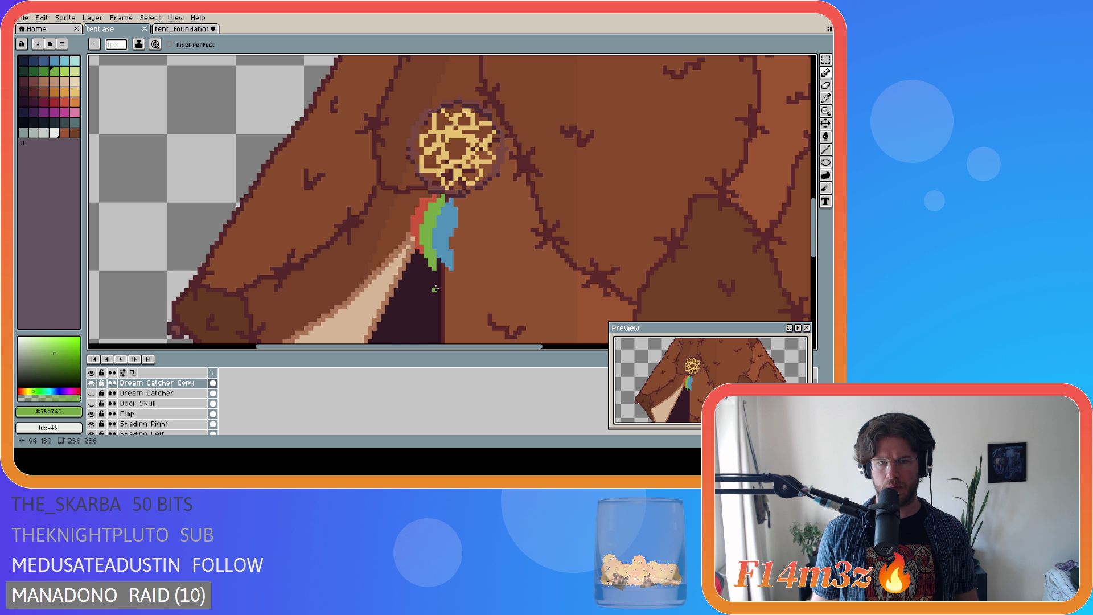
left_click(415, 242, "alt")
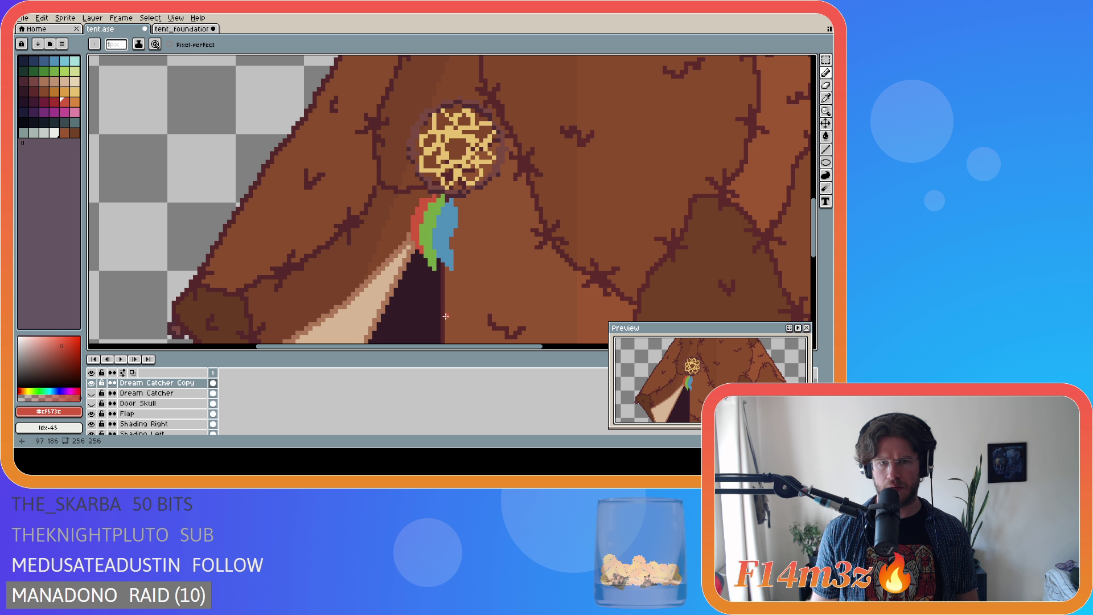
scroll(484, 313, "down", 1)
scroll(483, 314, "up", 1)
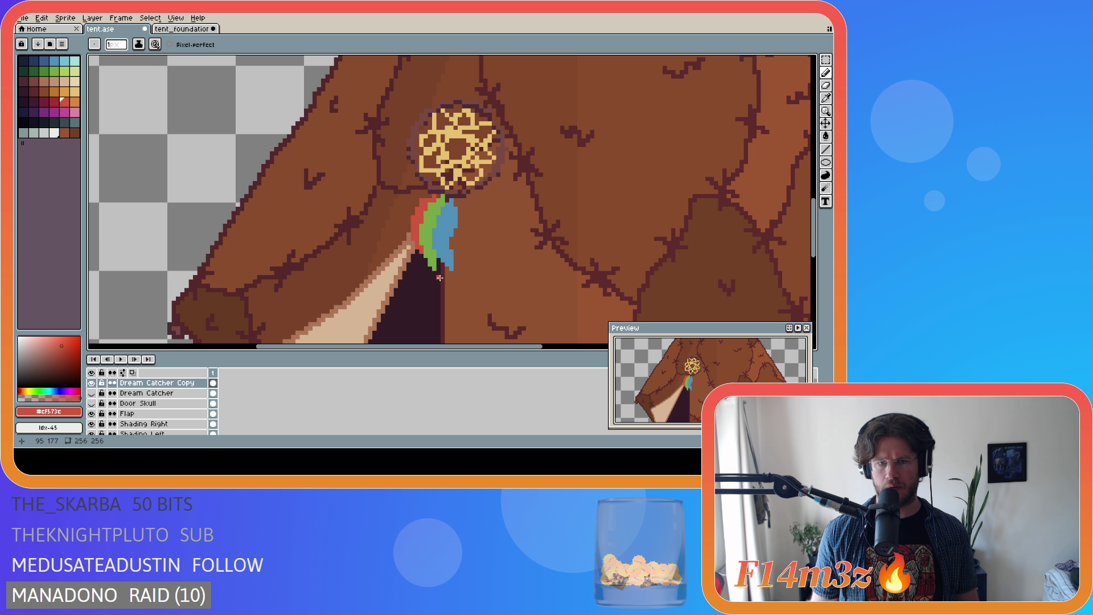
scroll(538, 317, "down", 1)
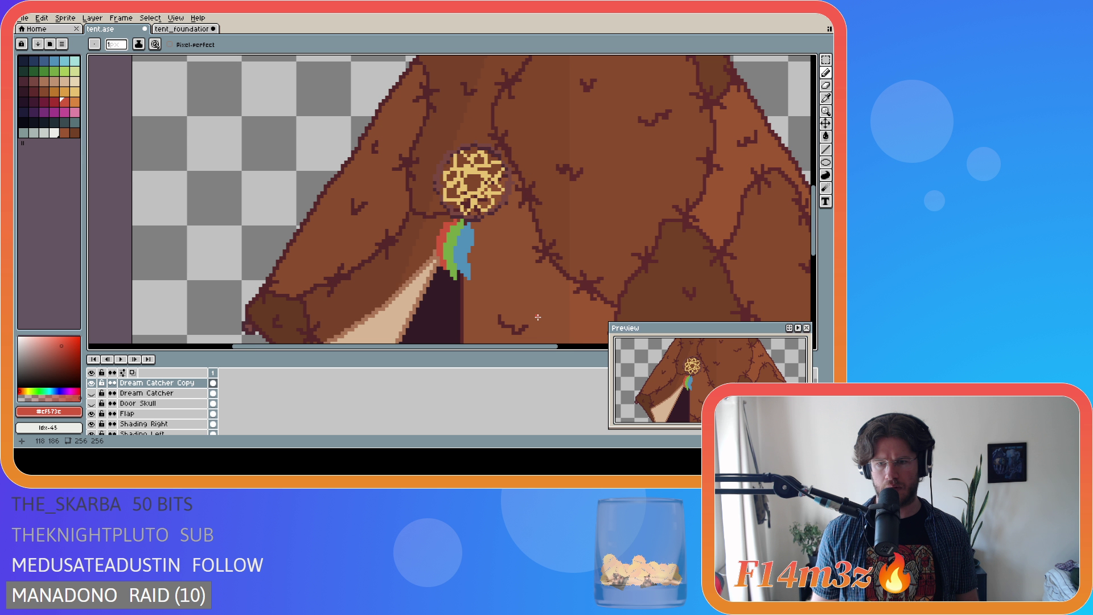
key("ctrl")
key("ctrl")
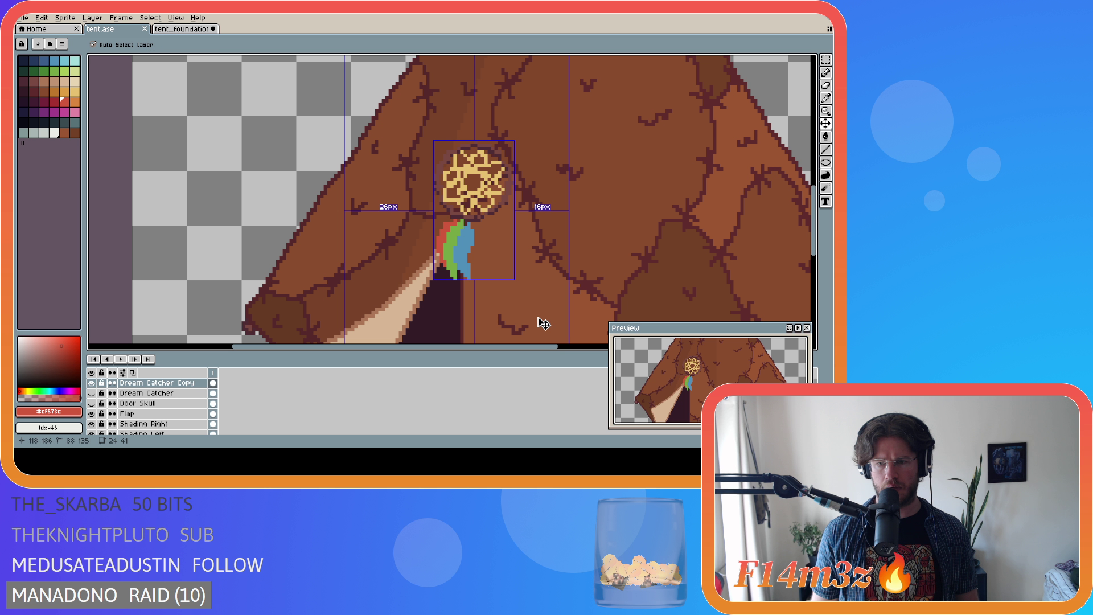
key("ctrl+s")
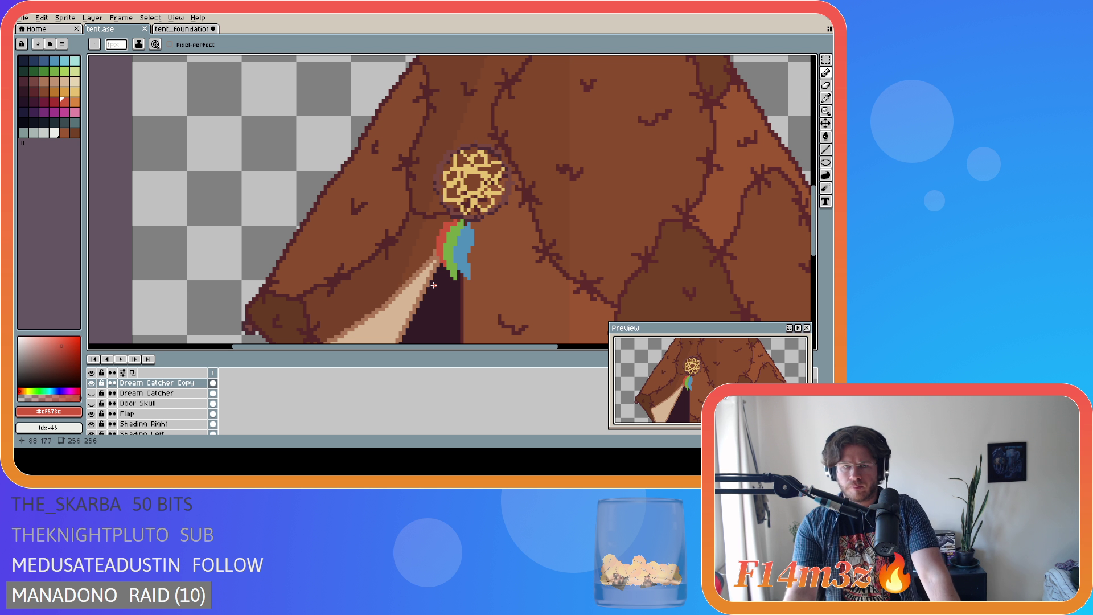
Undo and then redo the last pencil stroke to compare.
scroll(468, 302, "down", 4)
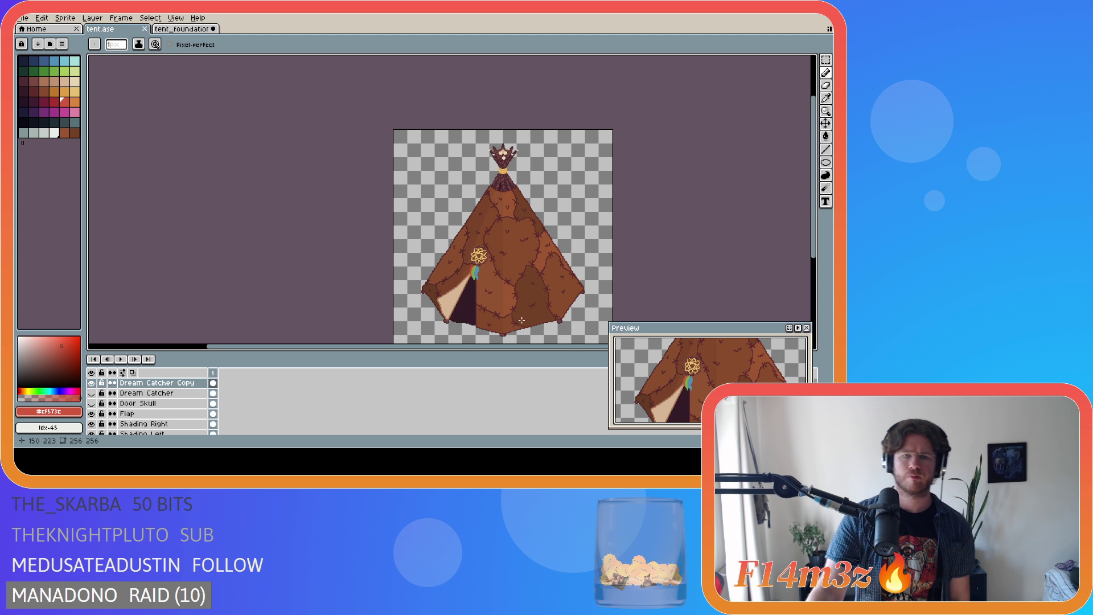
scroll(474, 266, "up", 3)
scroll(474, 265, "up", 2)
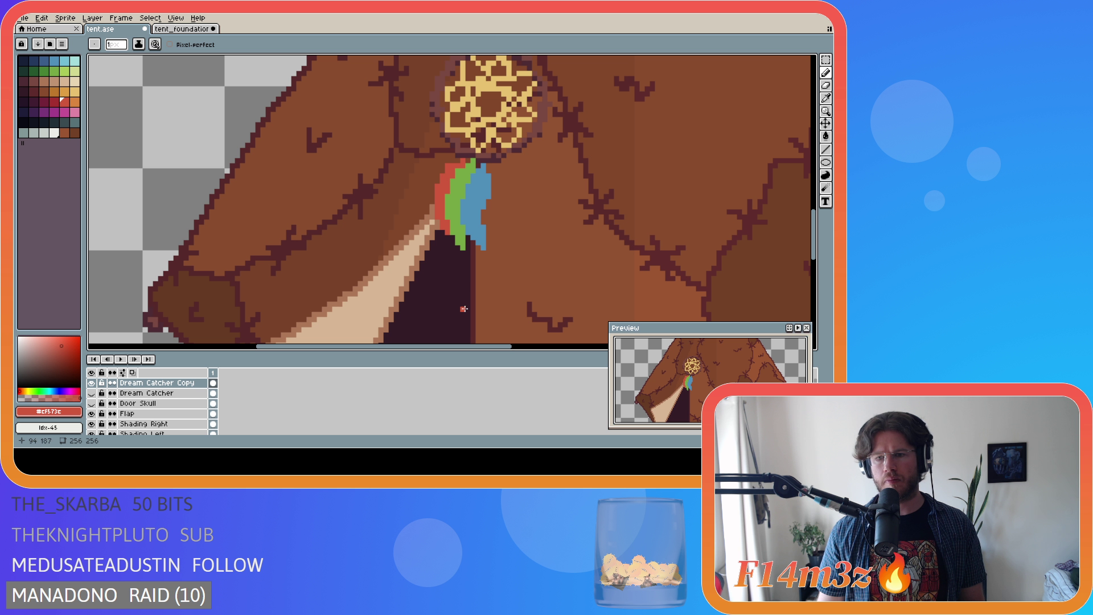
key("ctrl+z")
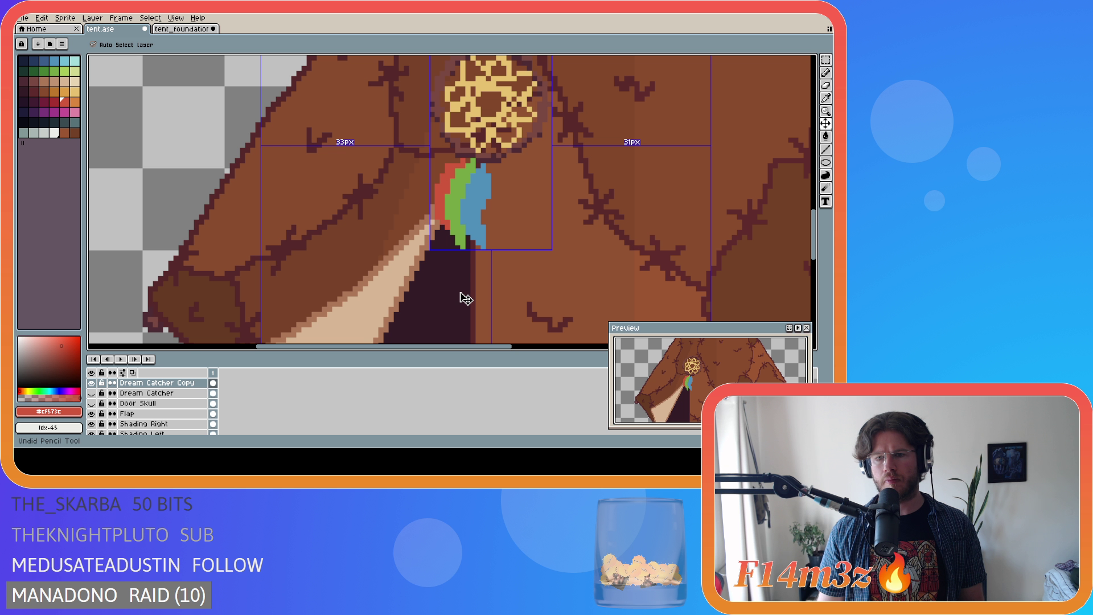
key("ctrl")
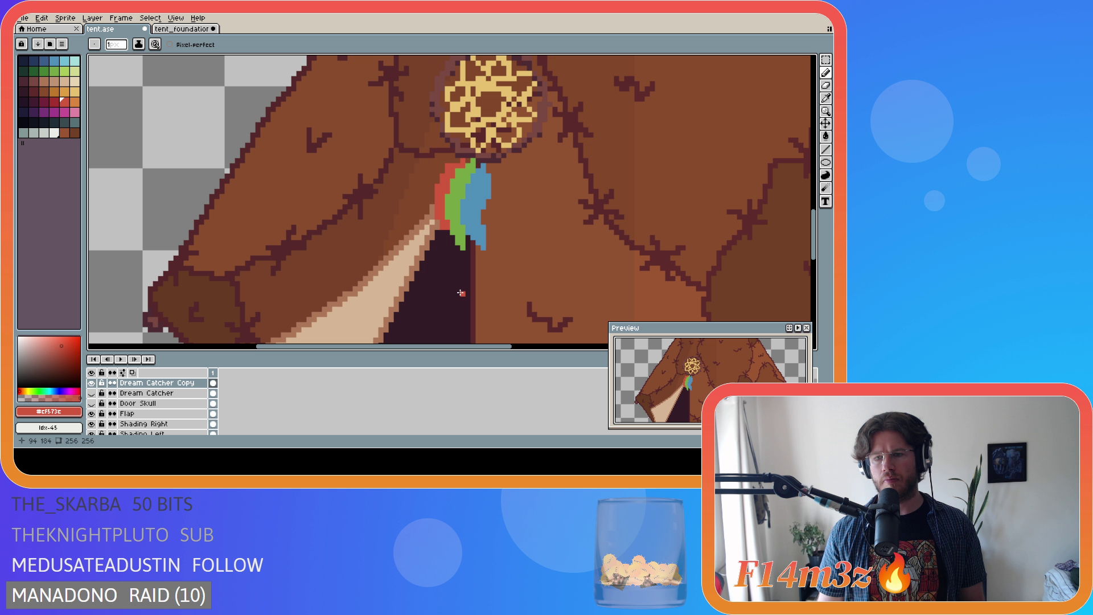
key("ctrl+y")
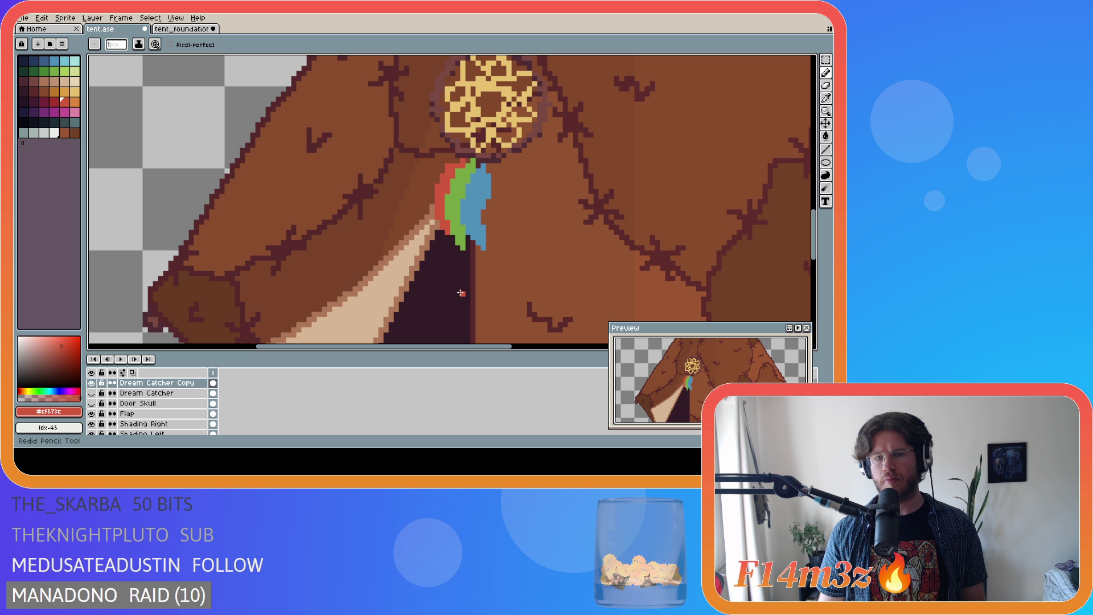
key("ctrl")
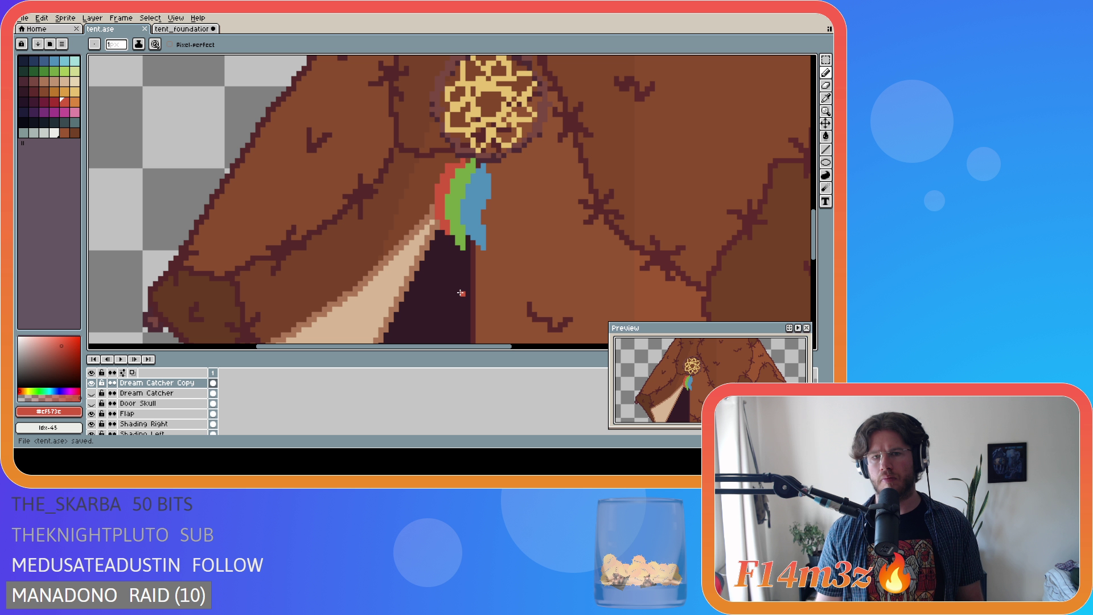
Pick palette colour 27 with the Paint Bucket and save tent.ase.
scroll(460, 292, "down", 4)
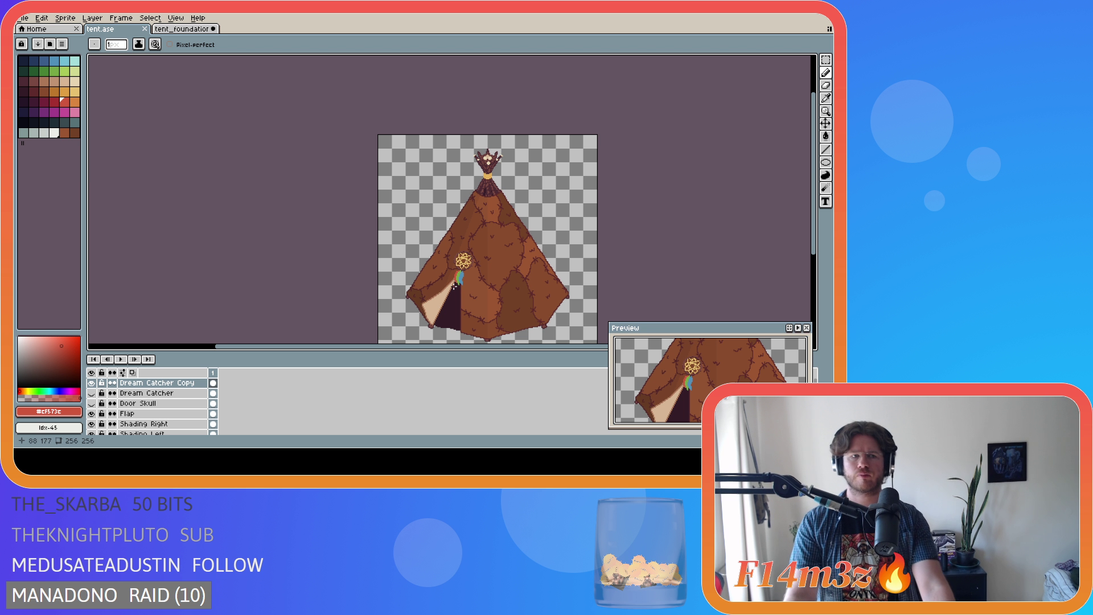
scroll(438, 307, "up", 2)
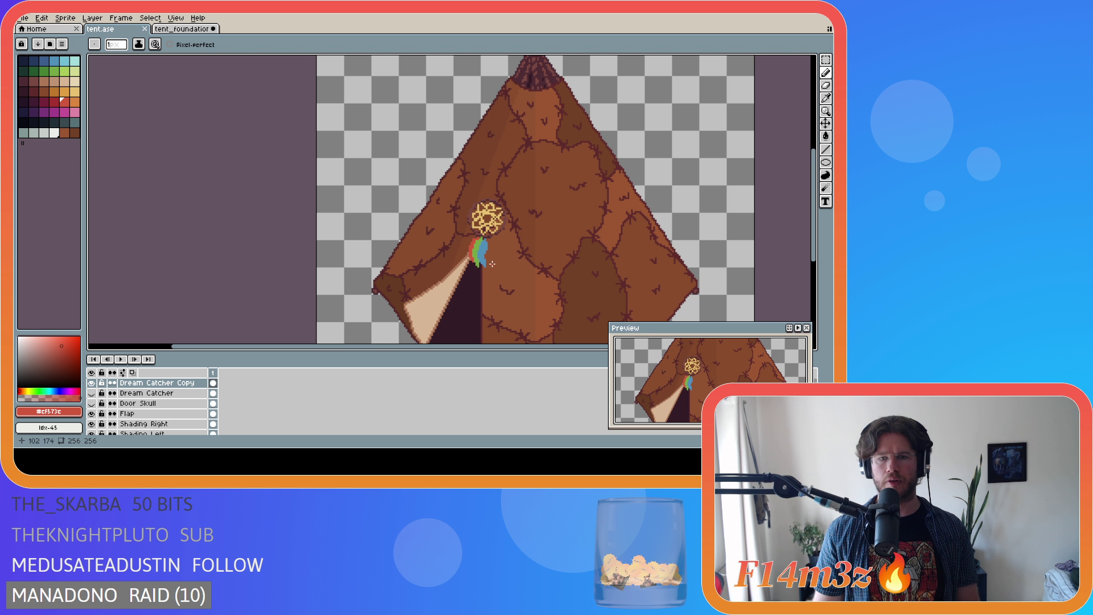
scroll(480, 267, "up", 1)
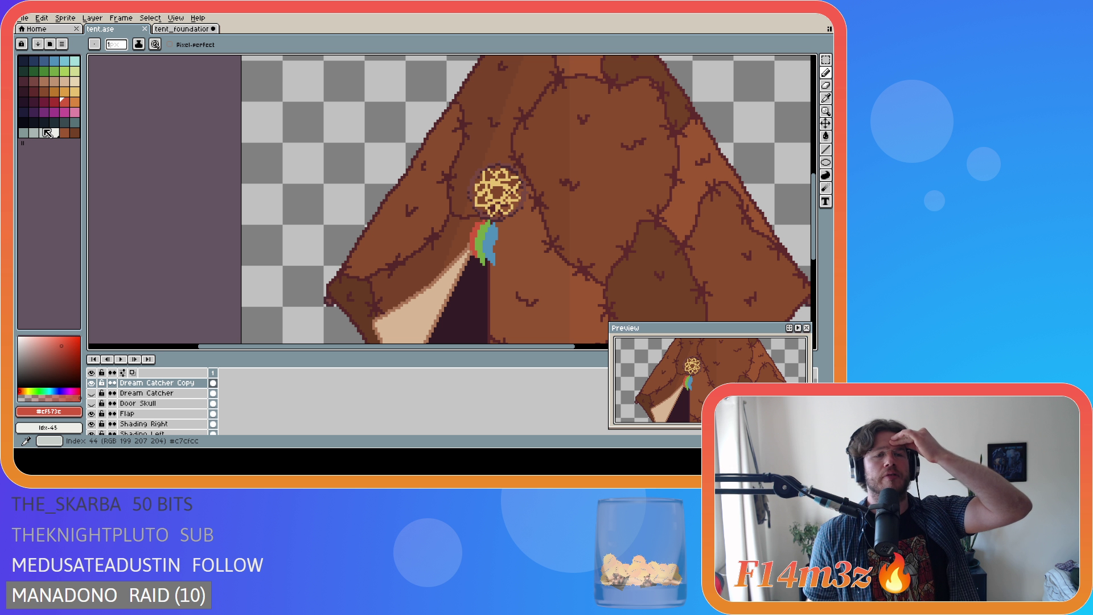
left_click(54, 102)
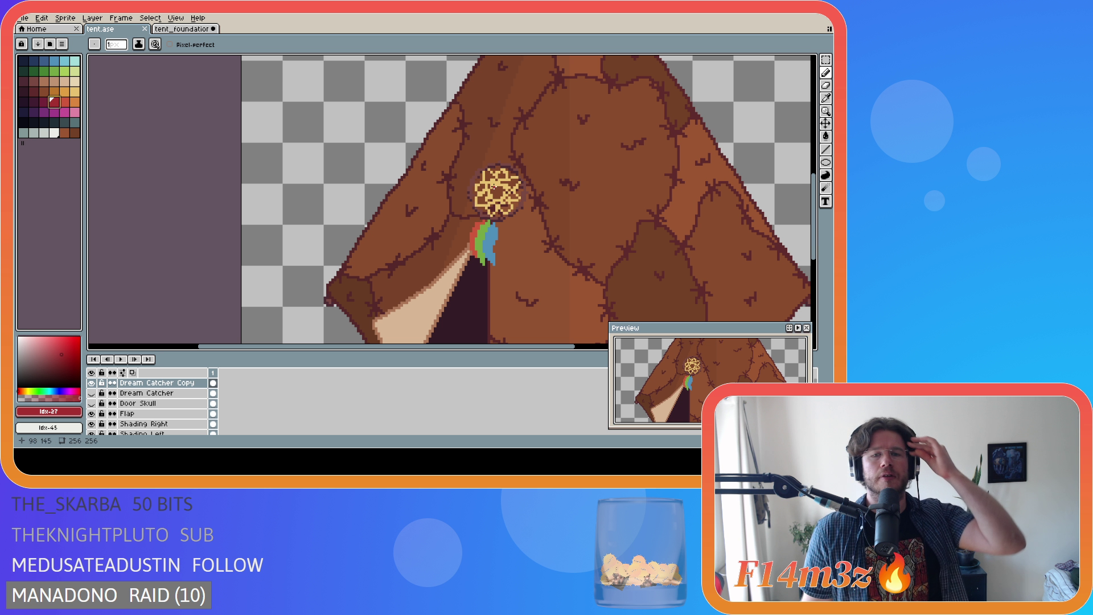
key("g")
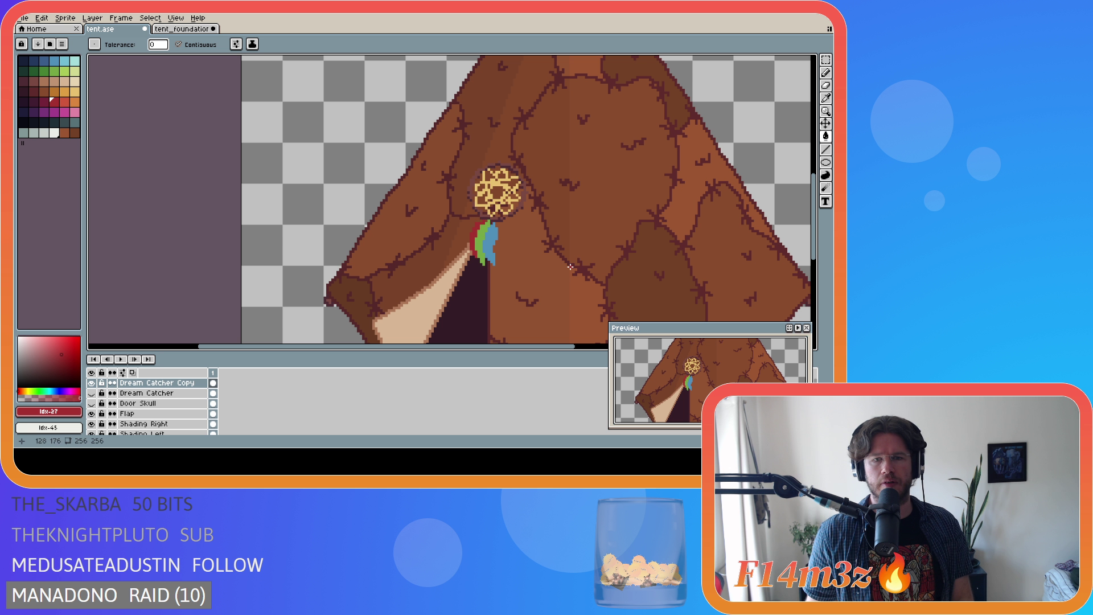
key("ctrl+s")
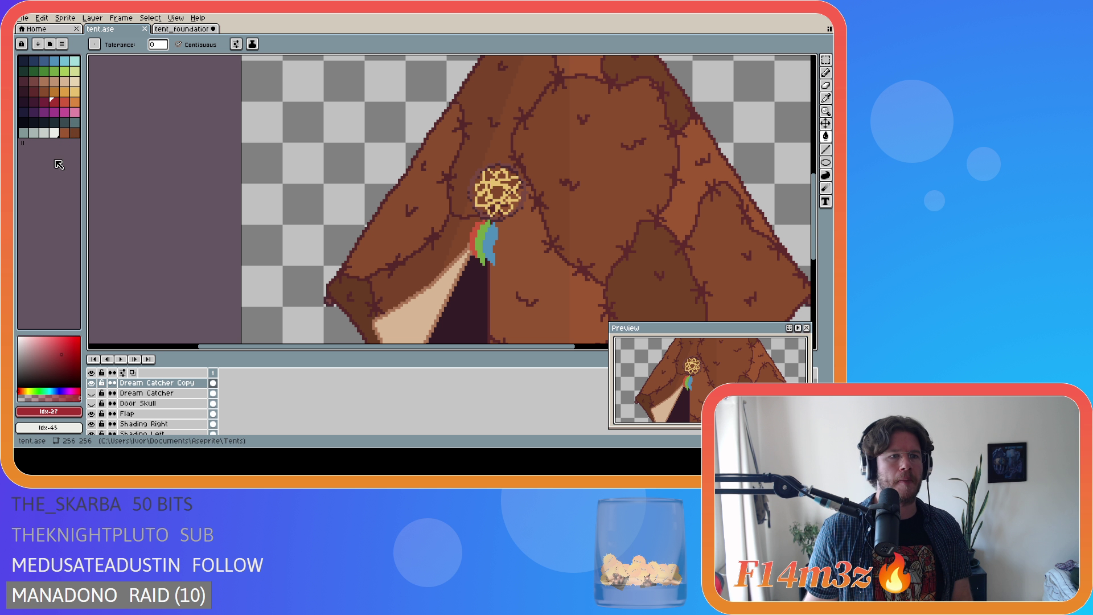
scroll(475, 332, "down", 4)
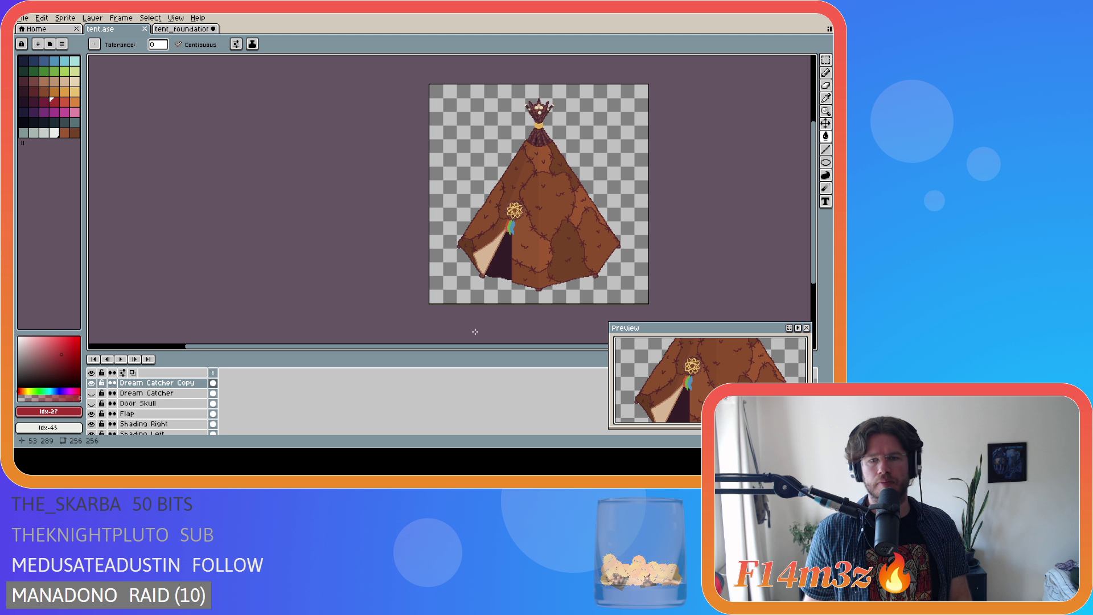
mouse_move(85, 193)
left_mouse_down()
mouse_move(120, 193)
mouse_move(71, 182)
mouse_move(82, 182)
left_mouse_up()
key("ctrl+s")
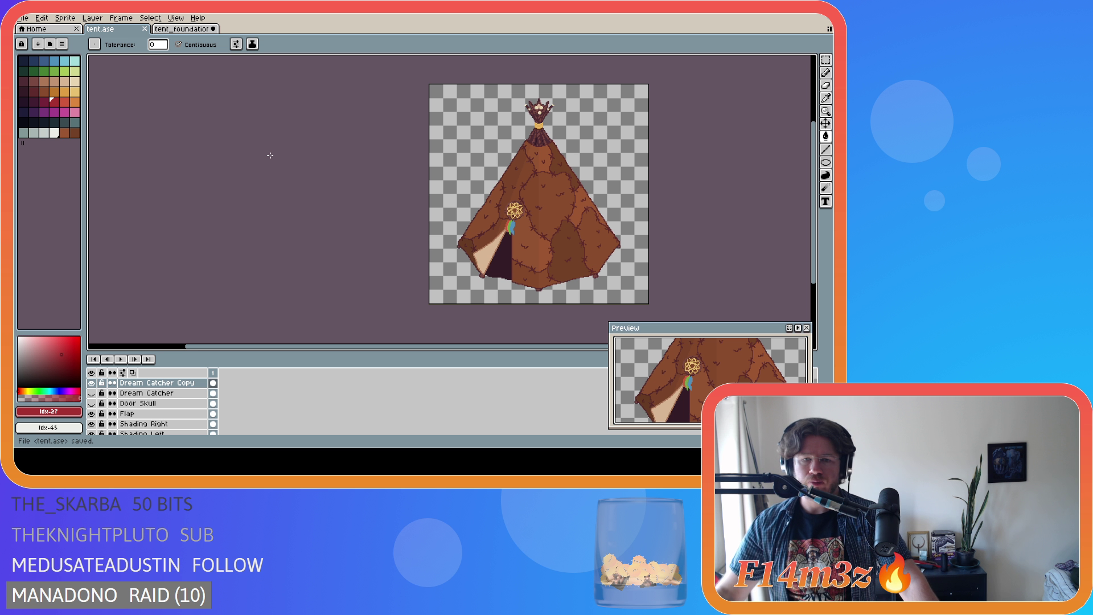
key("ctrl+s")
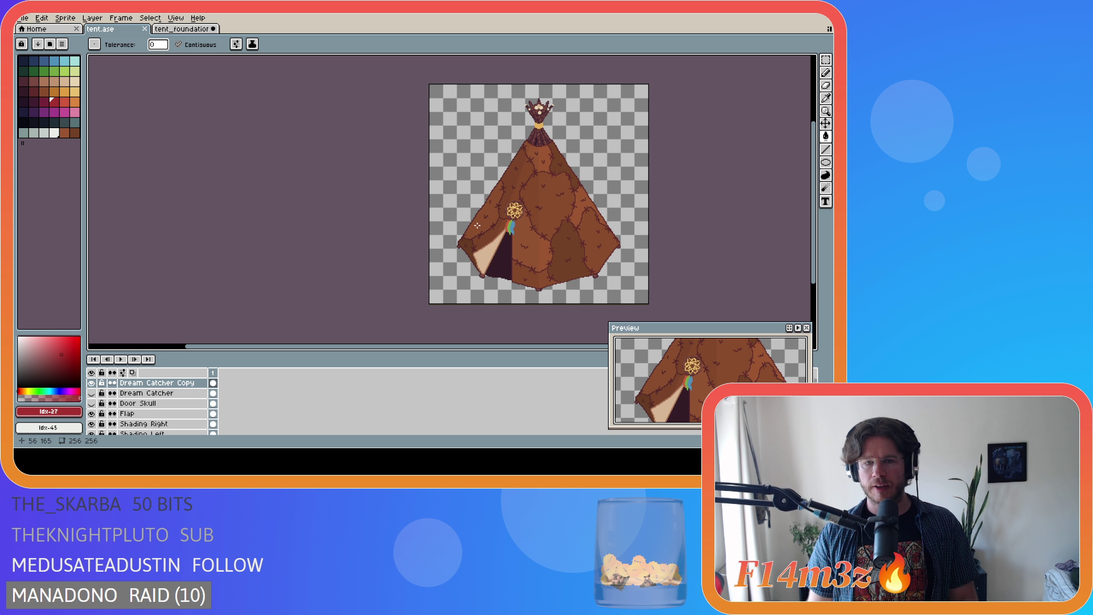
Sample the feather's red and fill and draw red pixels down its left edge.
scroll(477, 226, "up", 5)
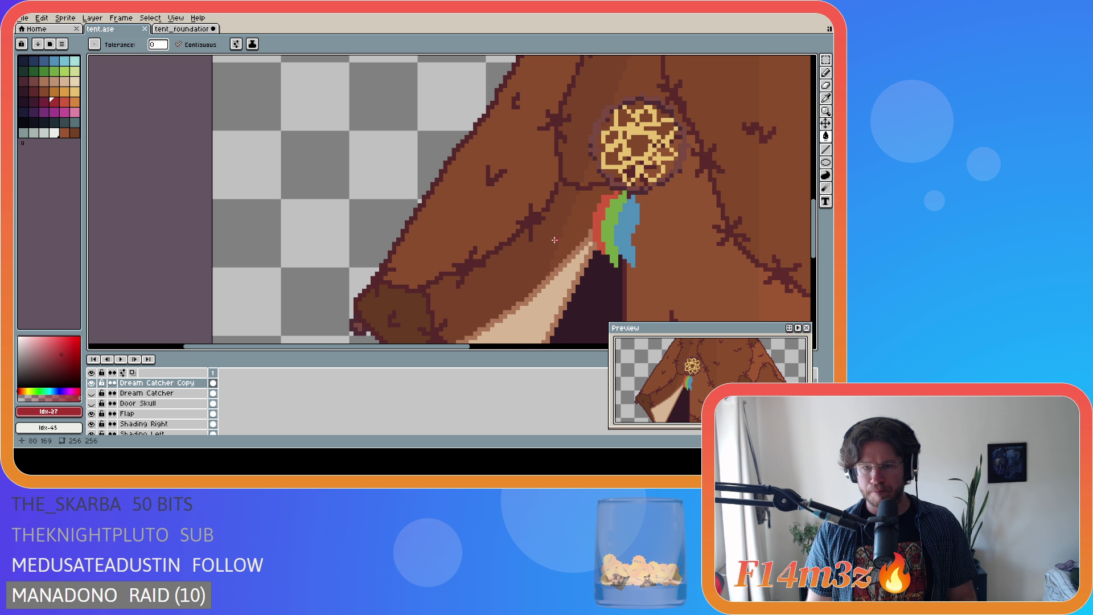
left_click(598, 226, "alt")
left_click(592, 245)
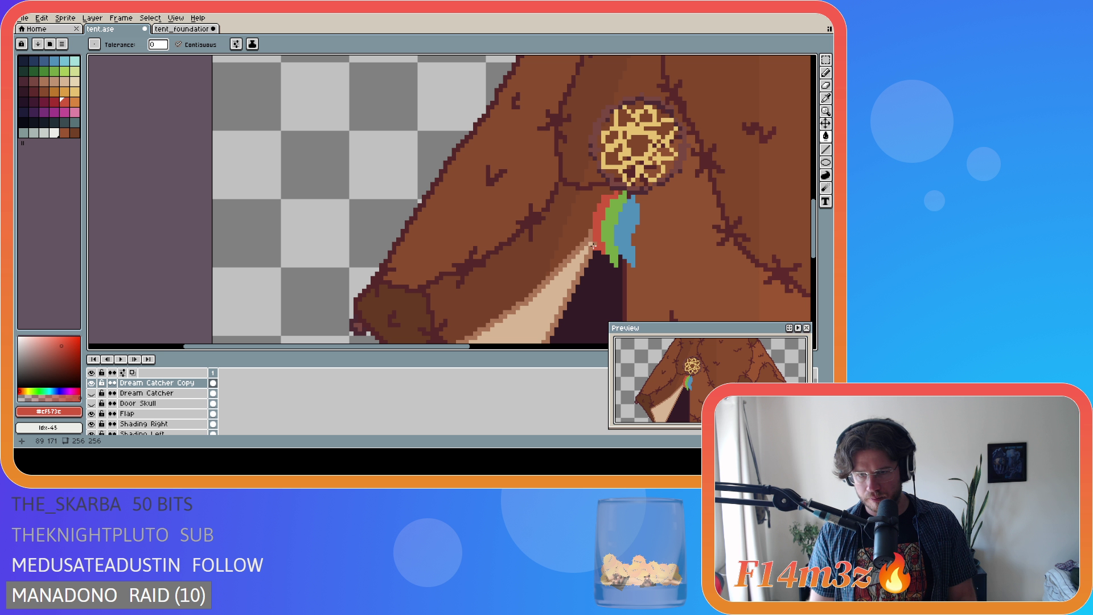
key("b")
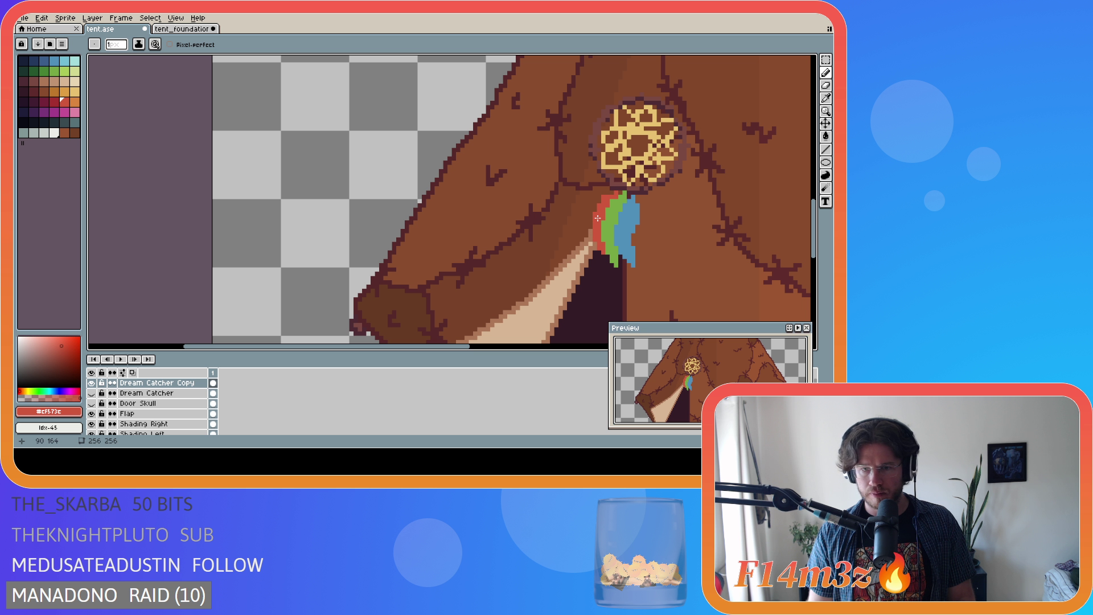
left_click_drag(592, 225, 590, 249)
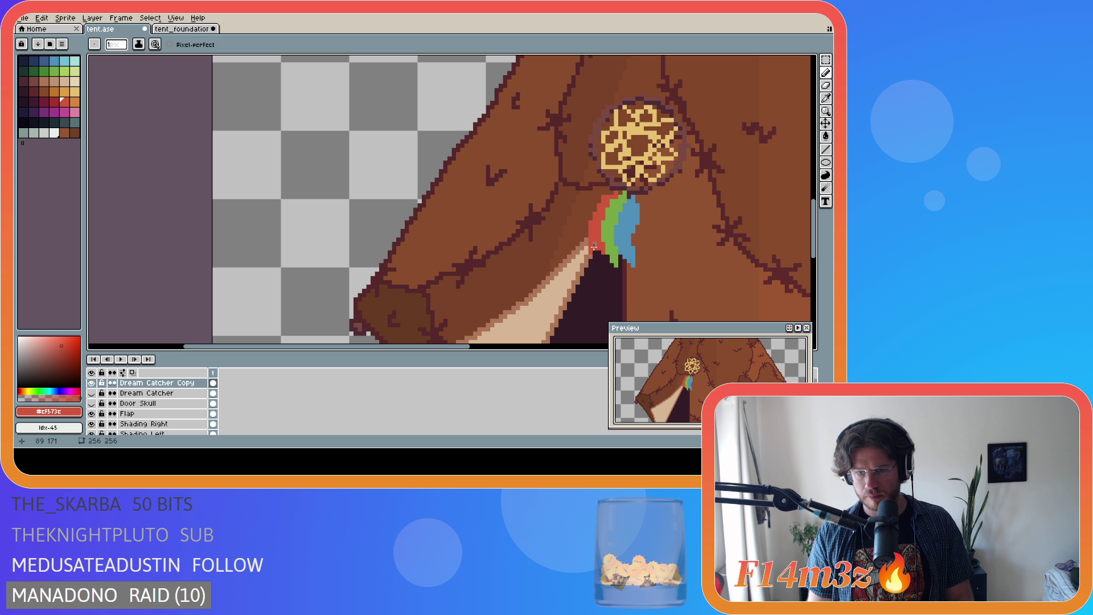
left_click(595, 244)
Erase the stray red pixels below the feathers and save the sprite.
key("e")
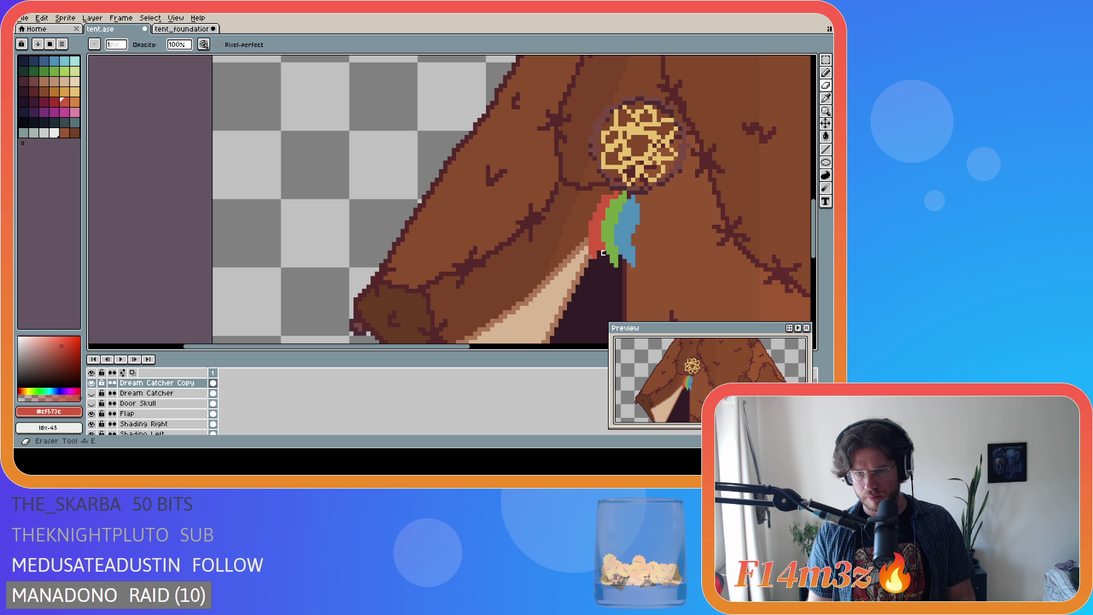
left_click_drag(599, 253, 594, 253)
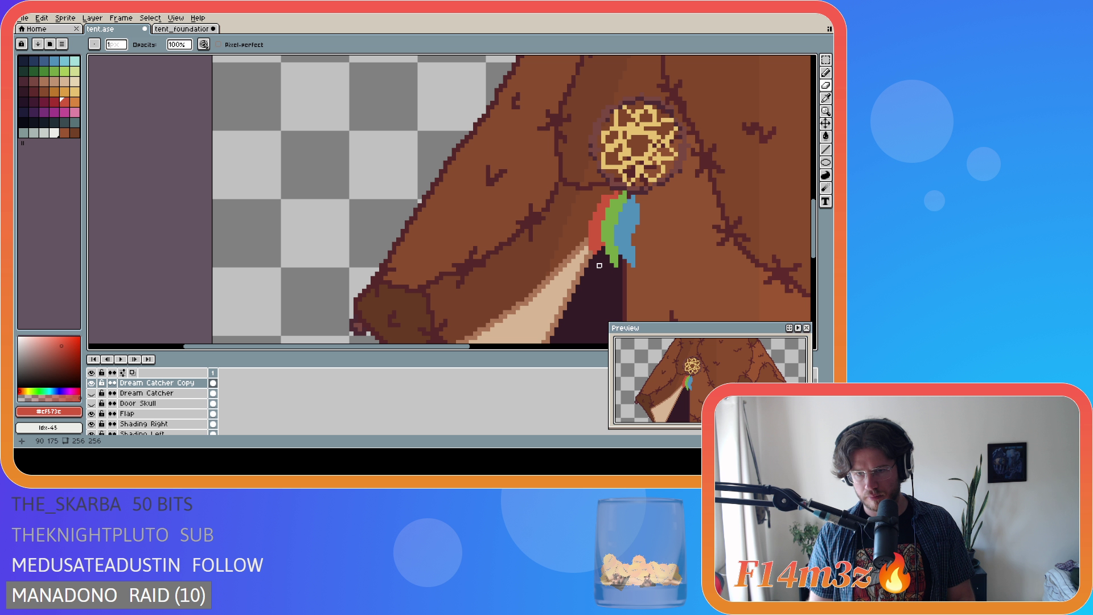
key("b")
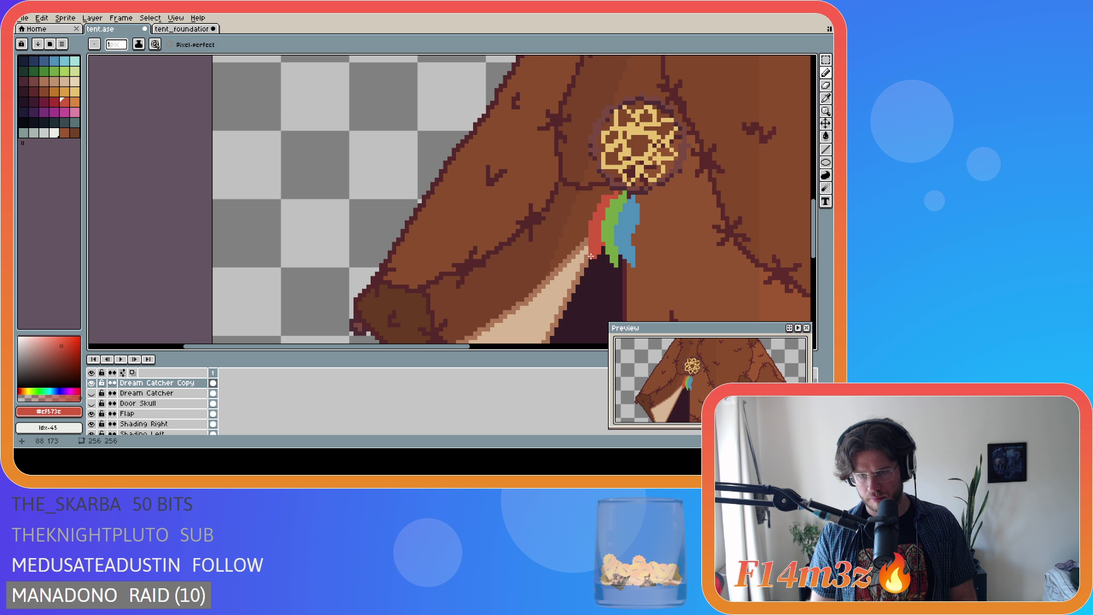
key("e")
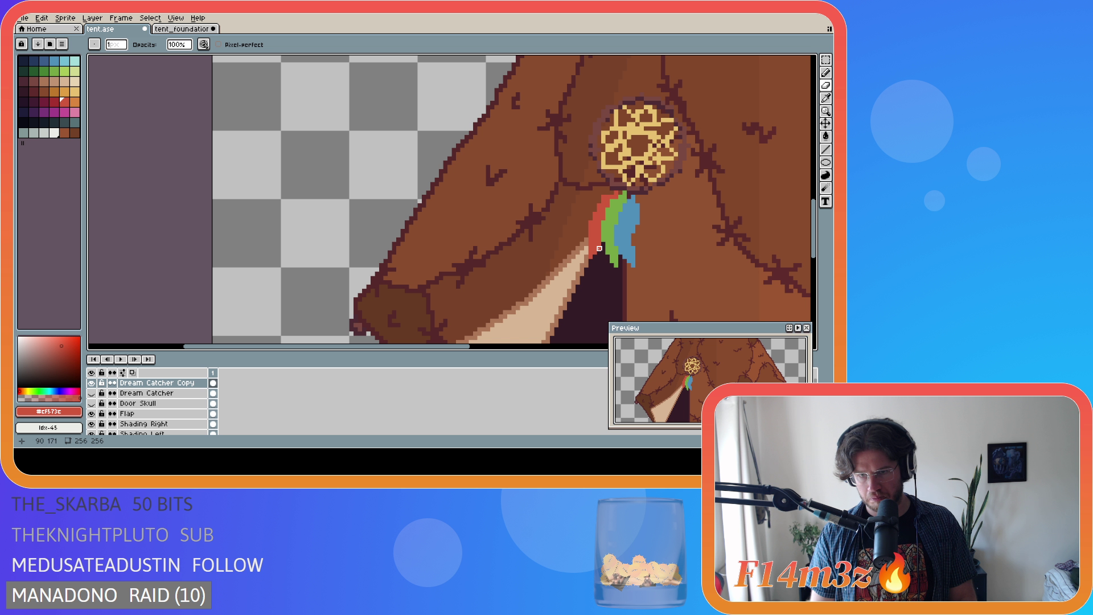
key("ctrl+s")
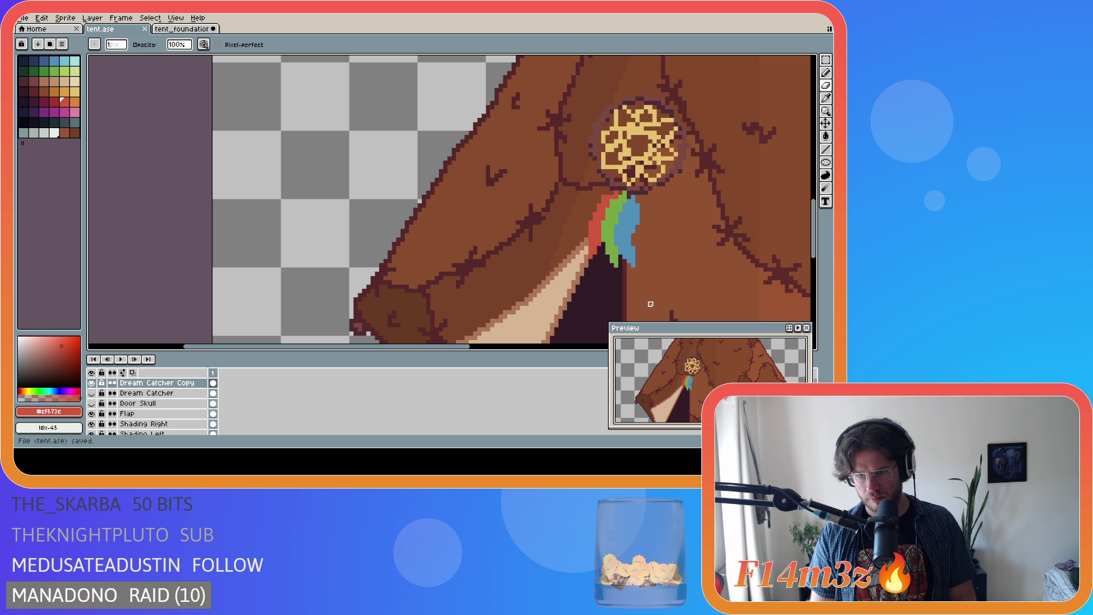
left_click(651, 304)
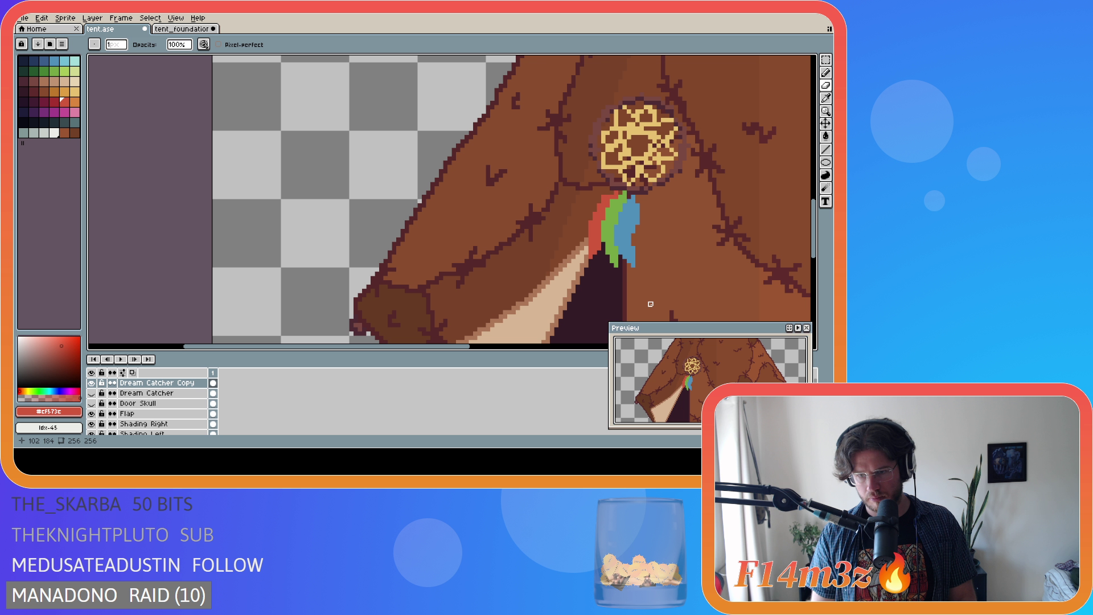
key("ctrl+s")
Make a small pixel edit on the tent and save it.
scroll(615, 296, "down", 1)
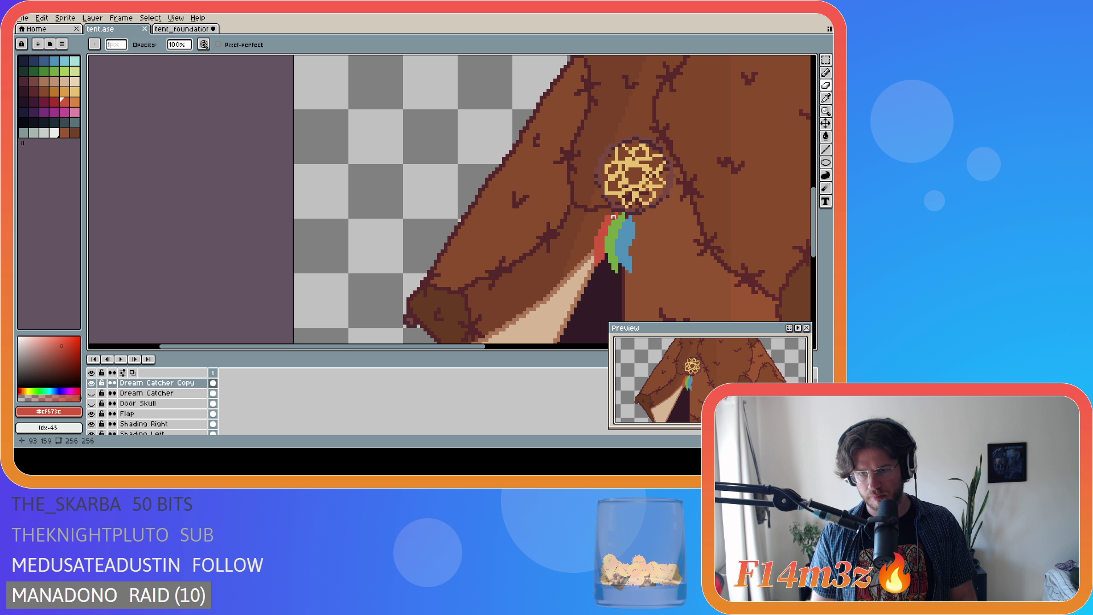
left_click(606, 217)
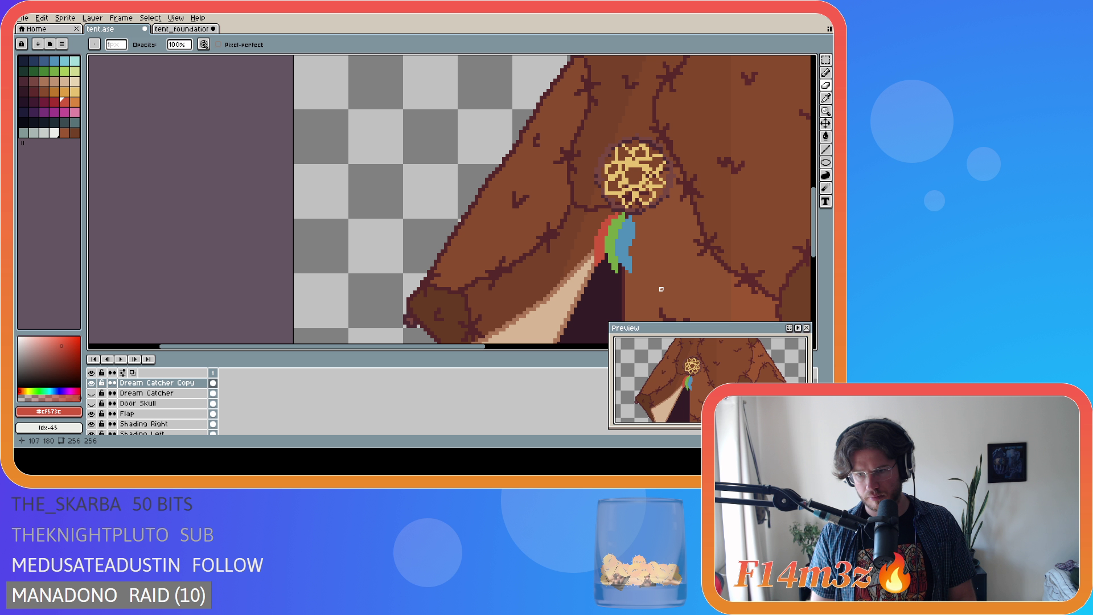
key("ctrl+s")
key("ctrl+s")
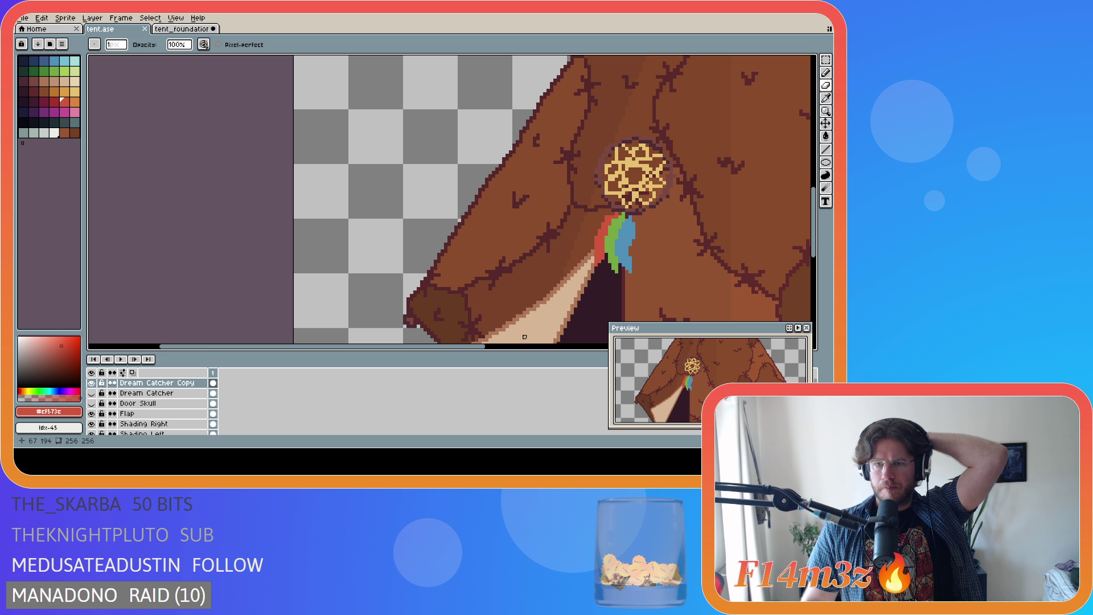
Pan and zoom the canvas around the dream catcher.
left_click_drag(481, 345, 602, 312)
scroll(602, 312, "down", 1)
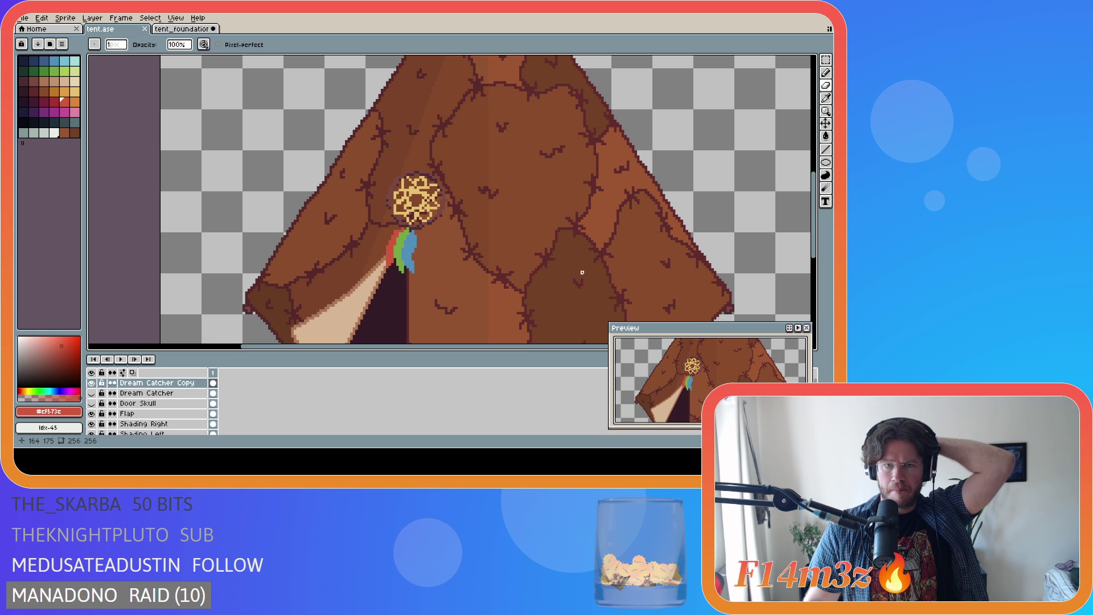
scroll(582, 272, "down", 1)
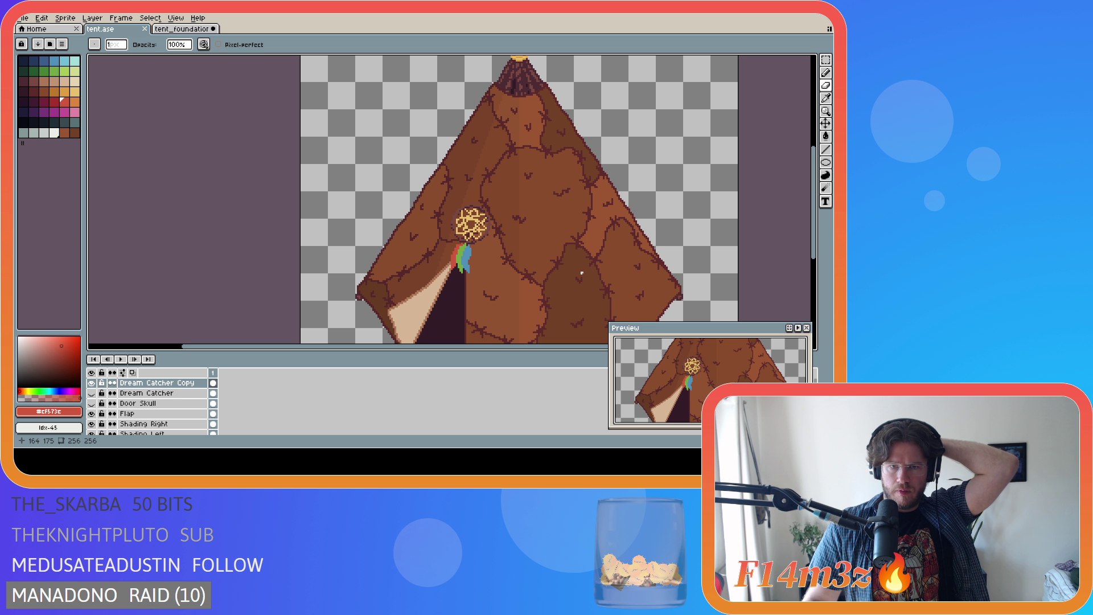
scroll(581, 273, "down", 1)
scroll(580, 273, "up", 1)
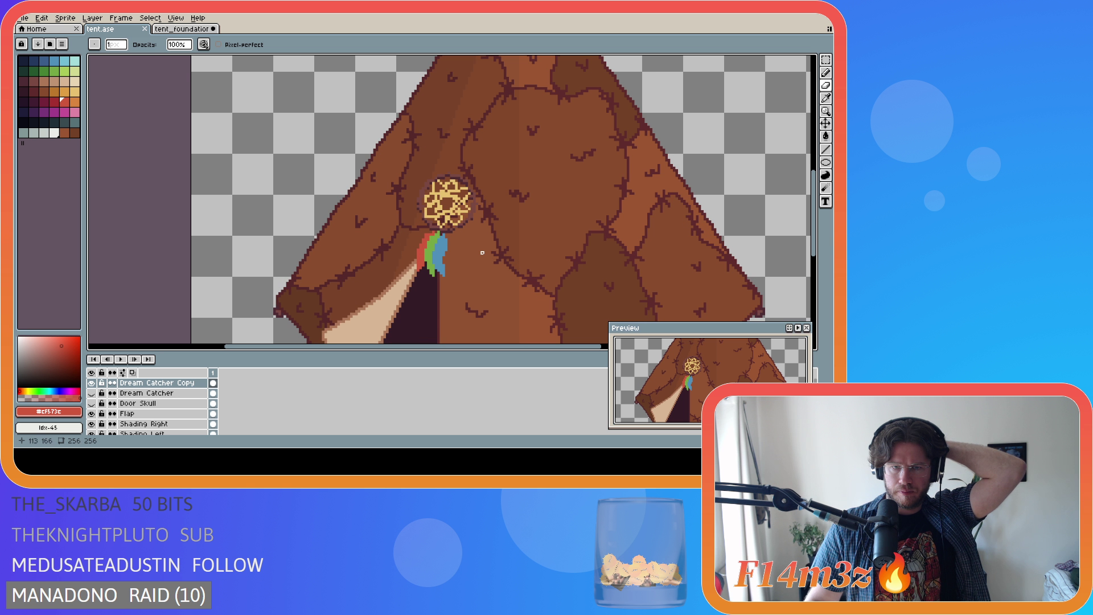
scroll(516, 267, "up", 1)
Move the dream catcher a few pixels left, compare with undo/redo, and save.
key("v")
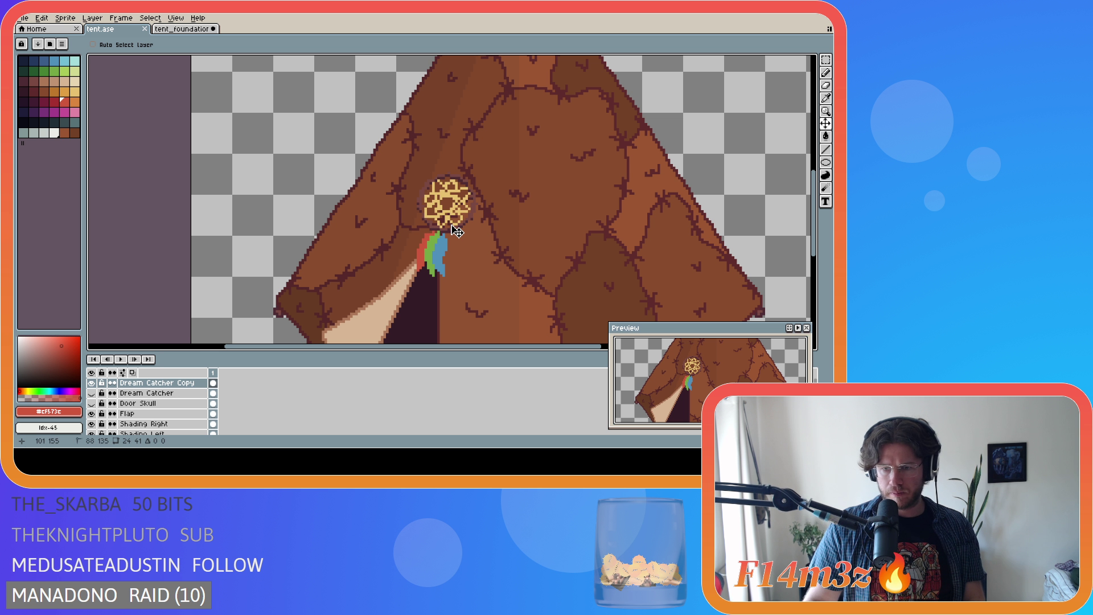
left_click_drag(455, 231, 453, 231)
scroll(453, 271, "down", 2)
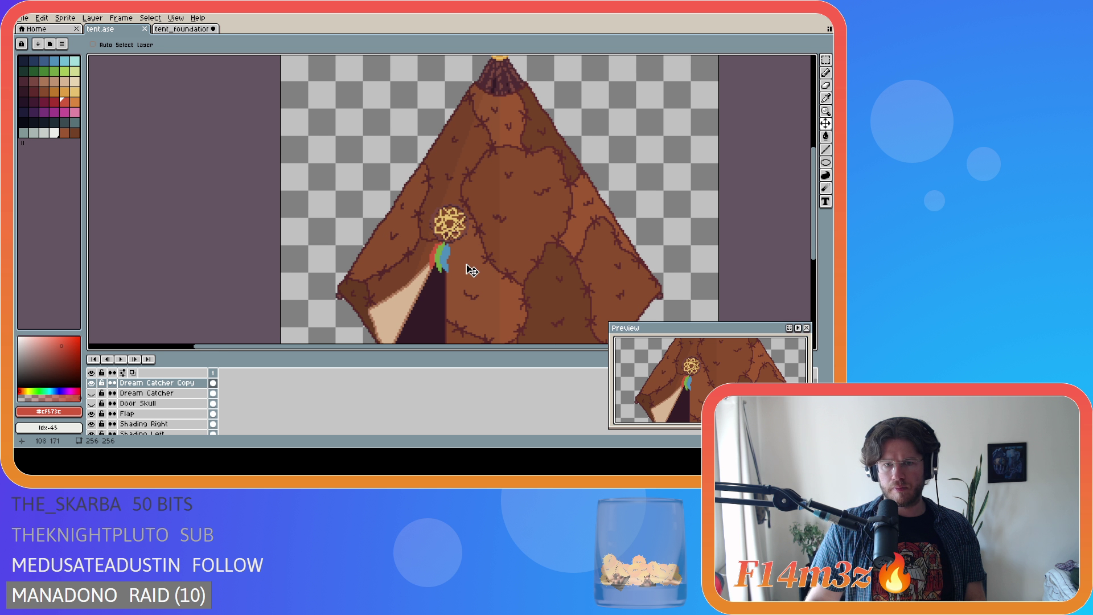
key("ctrl+z")
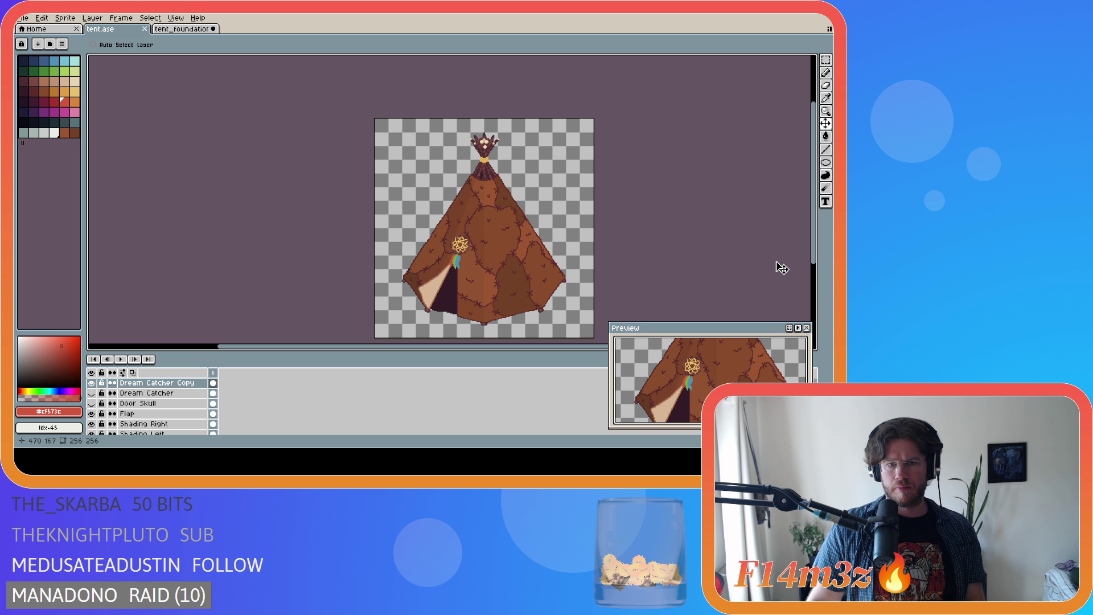
key("ctrl+y")
key("ctrl+s")
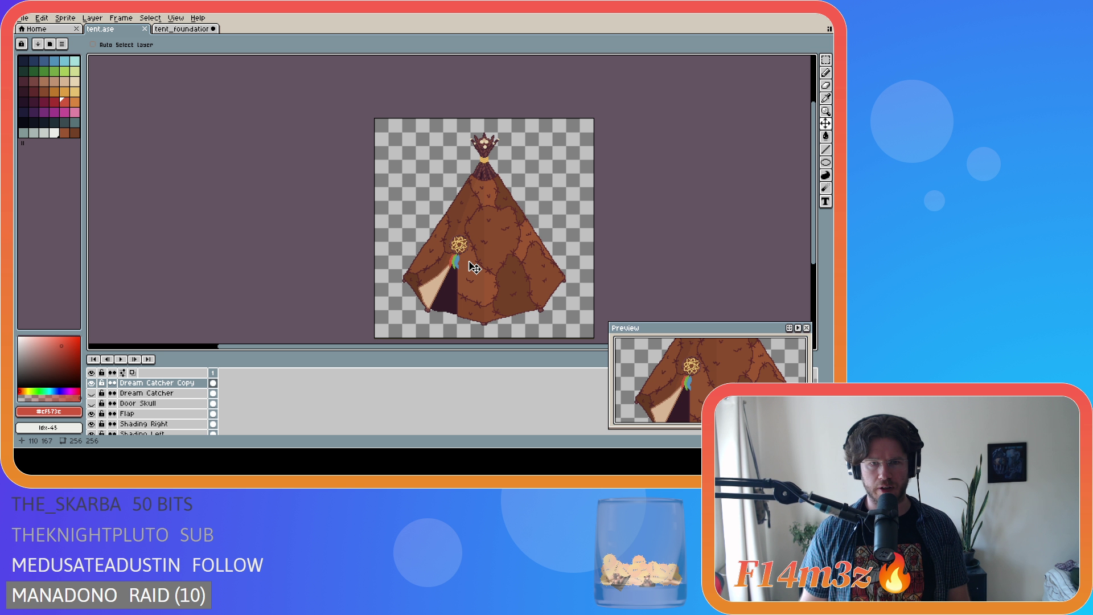
Zoom out to view the whole tent and save tent.ase again.
scroll(474, 267, "up", 2)
scroll(472, 266, "down", 4)
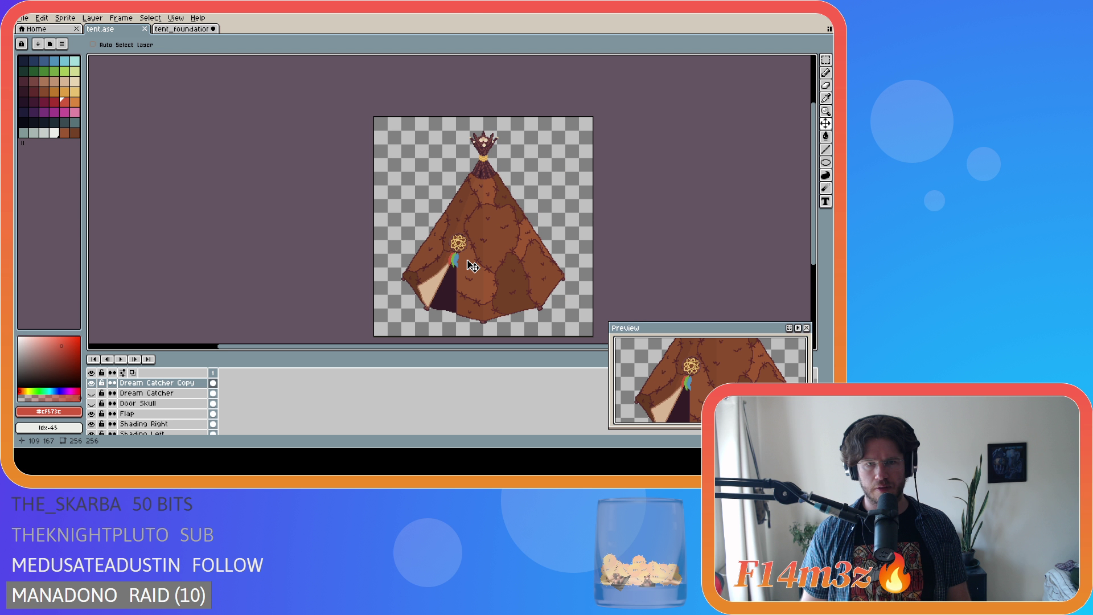
key("ctrl+s")
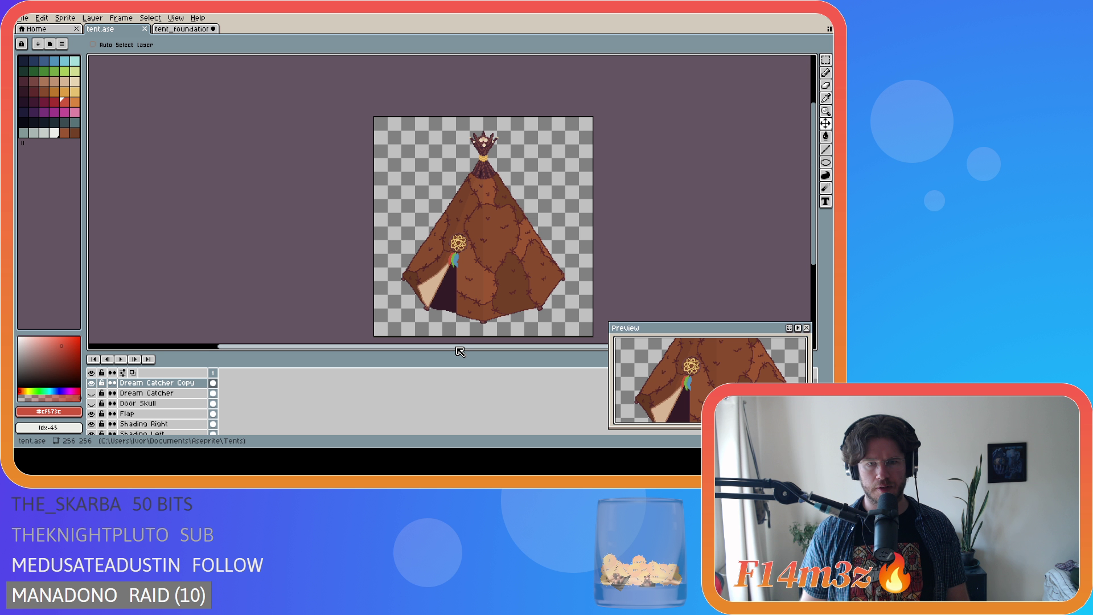
left_click_drag(456, 349, 493, 349)
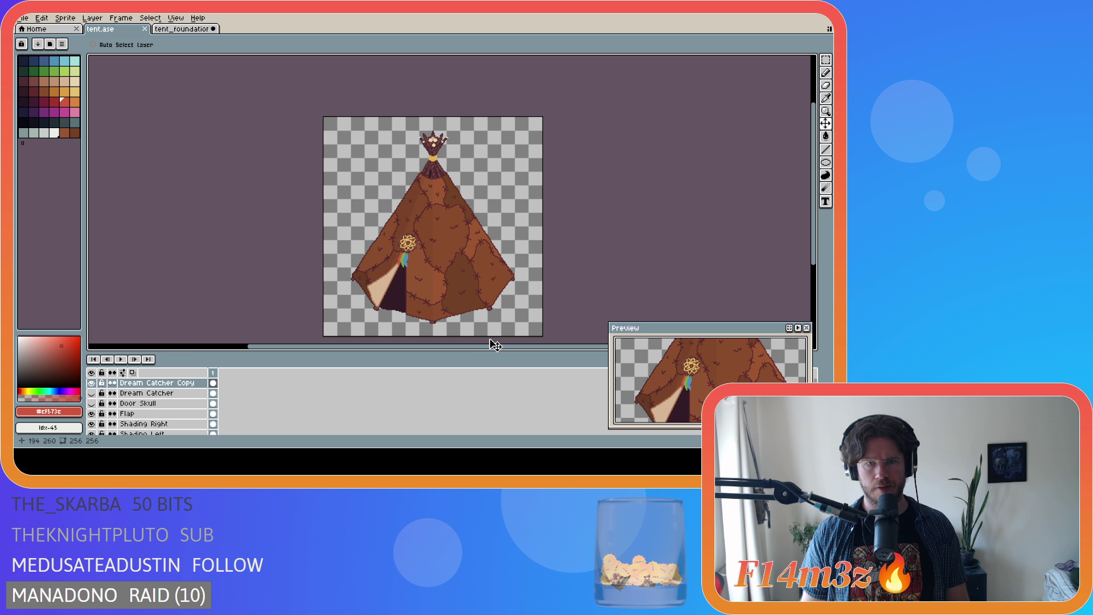
key("ctrl+s")
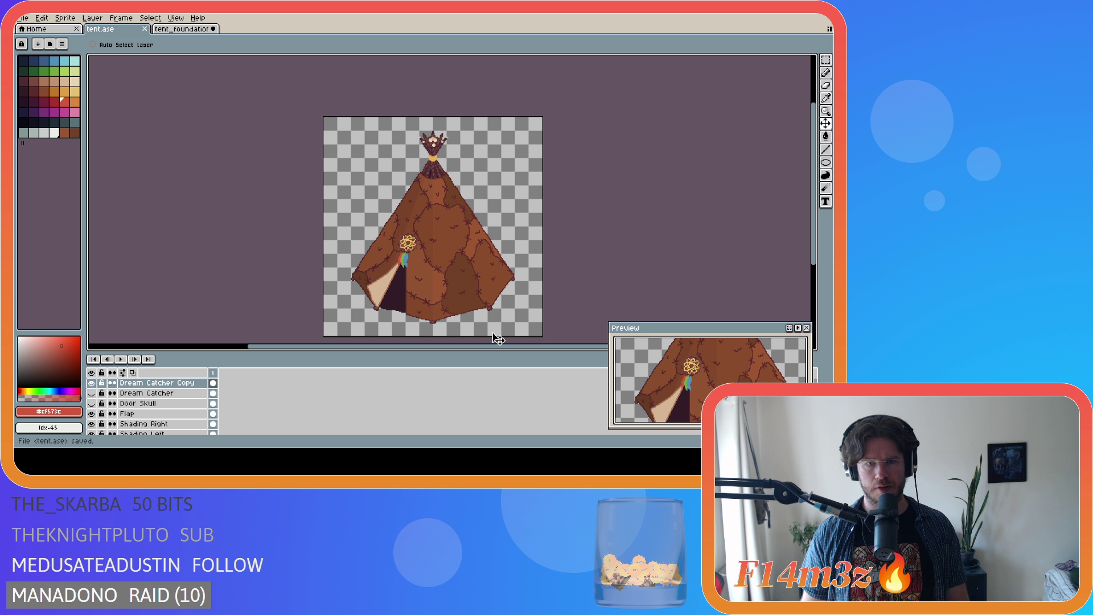
Hide the Nest layer and inspect the bare poles at the tent top.
scroll(144, 411, "down", 5)
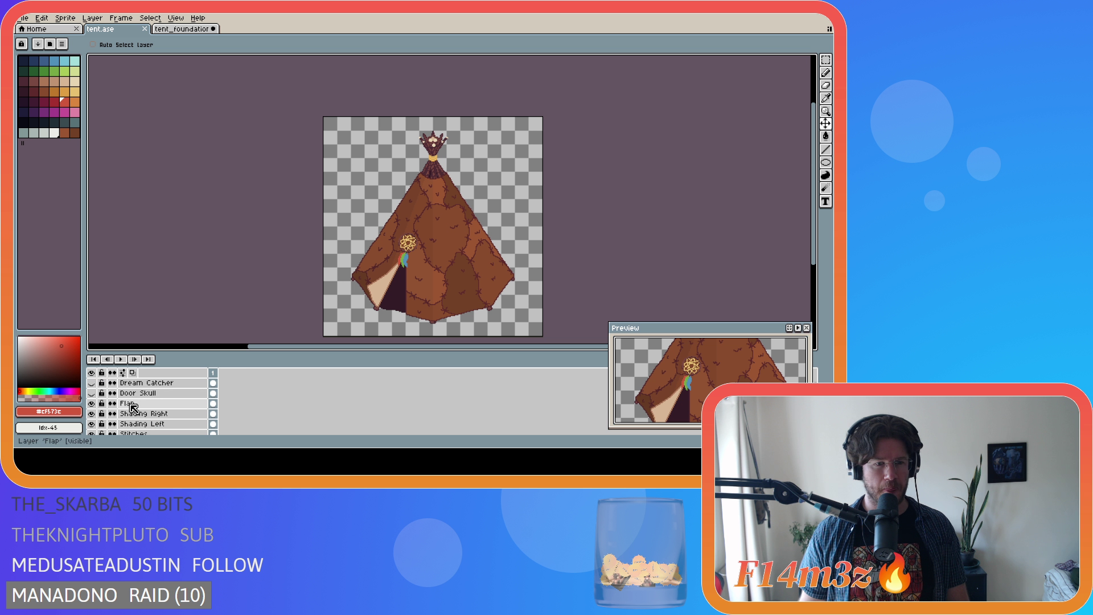
scroll(144, 412, "down", 5)
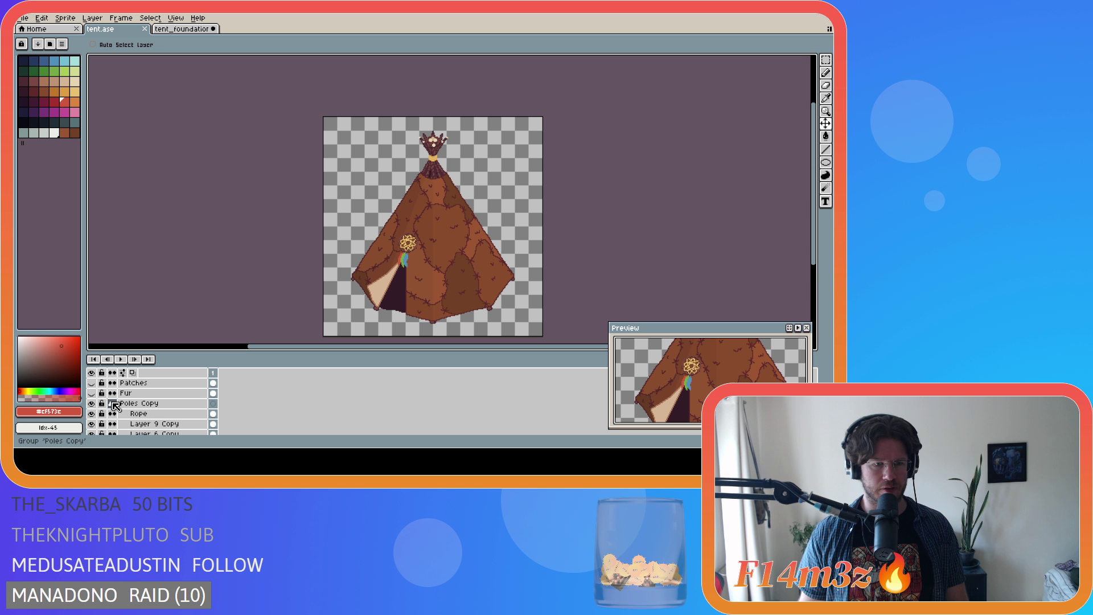
left_click(91, 403)
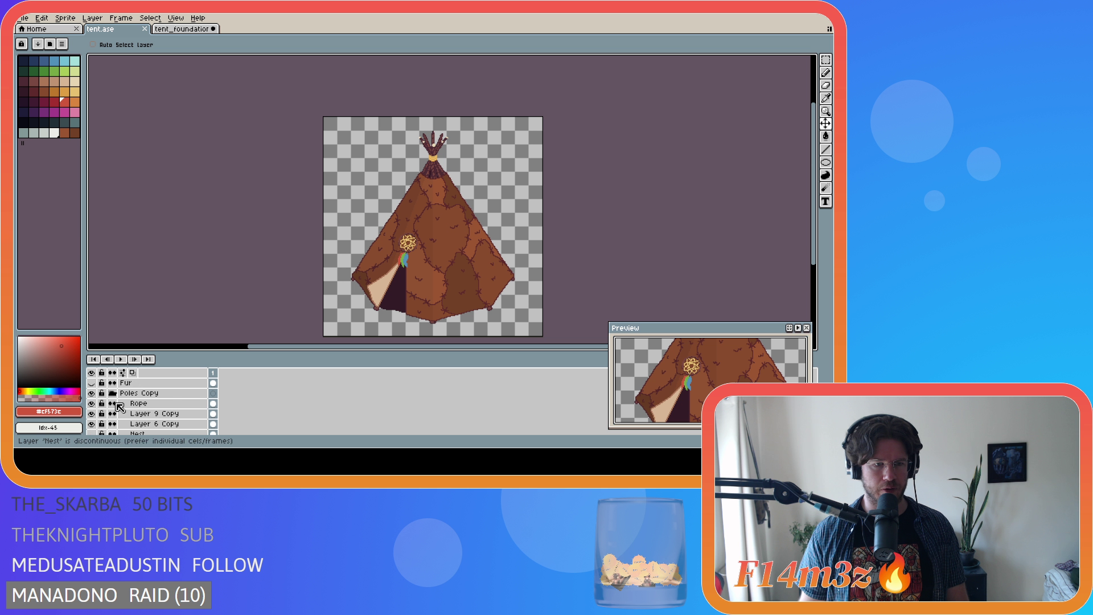
scroll(117, 412, "up", 4)
scroll(188, 414, "up", 3)
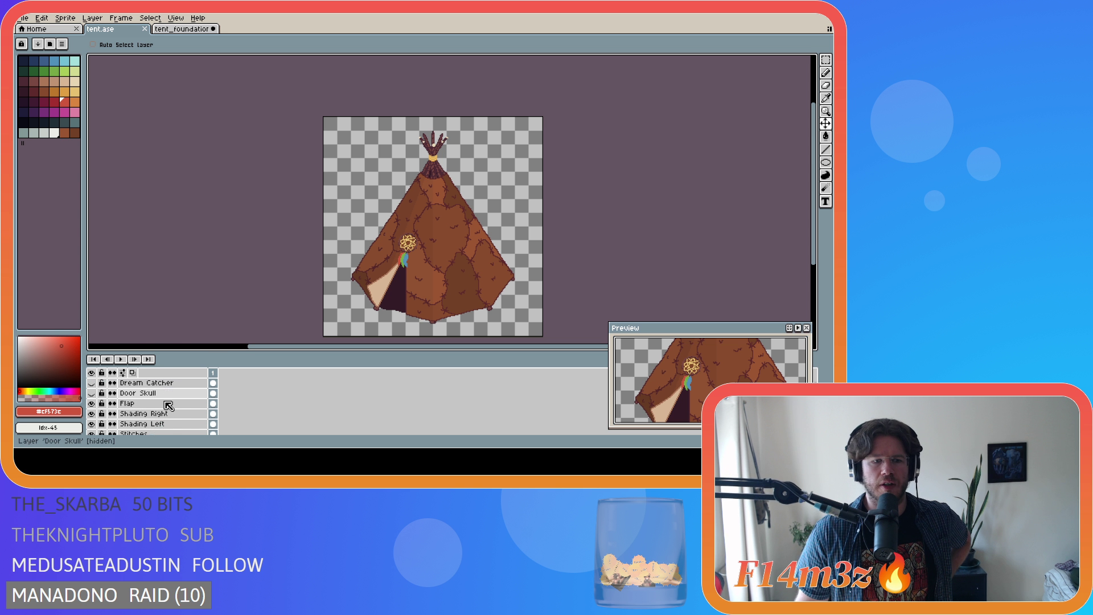
scroll(166, 405, "down", 2)
scroll(503, 267, "up", 4)
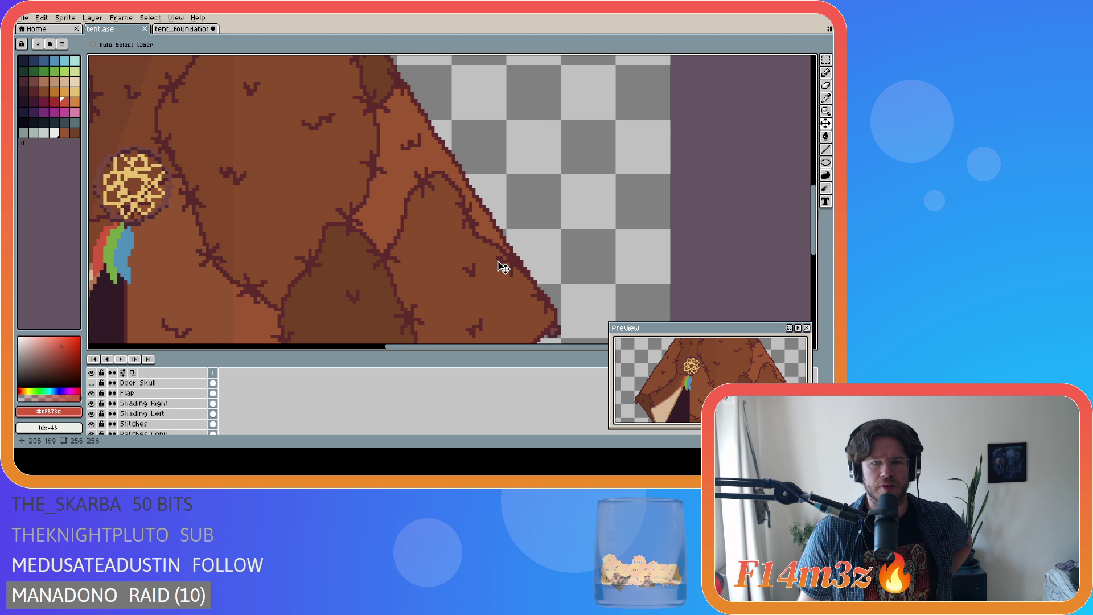
scroll(503, 267, "down", 3)
scroll(368, 259, "down", 2)
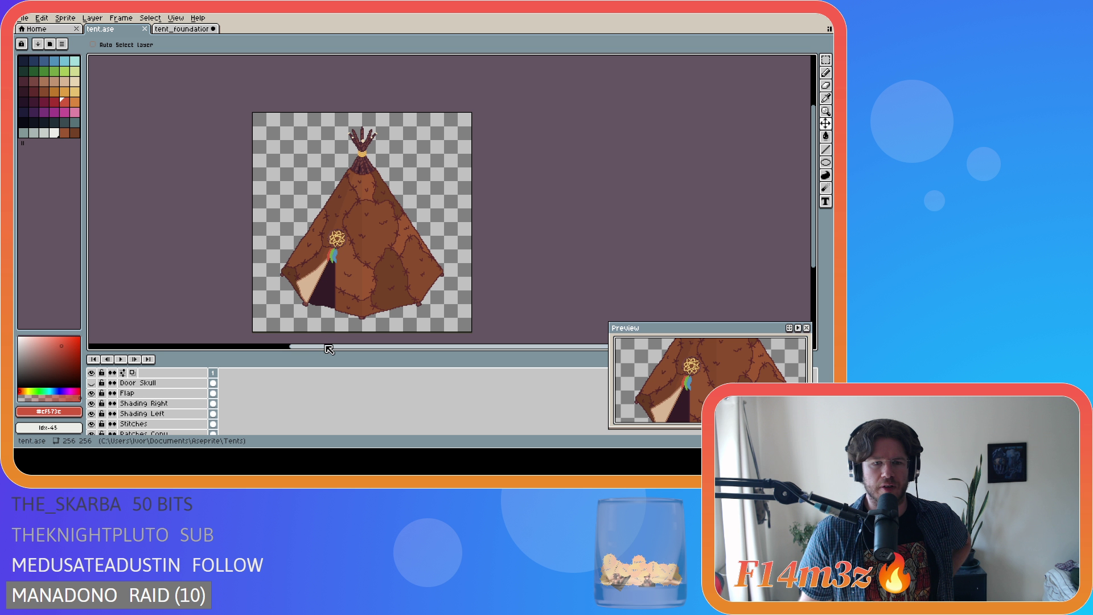
left_click_drag(329, 349, 295, 348)
left_click_drag(817, 271, 817, 283)
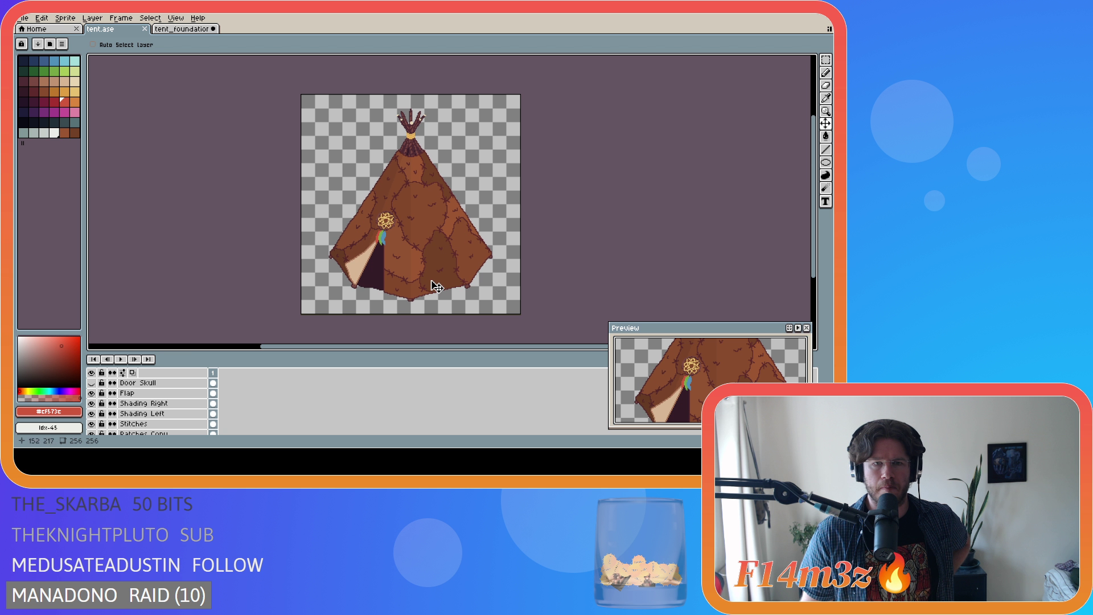
scroll(131, 415, "down", 1)
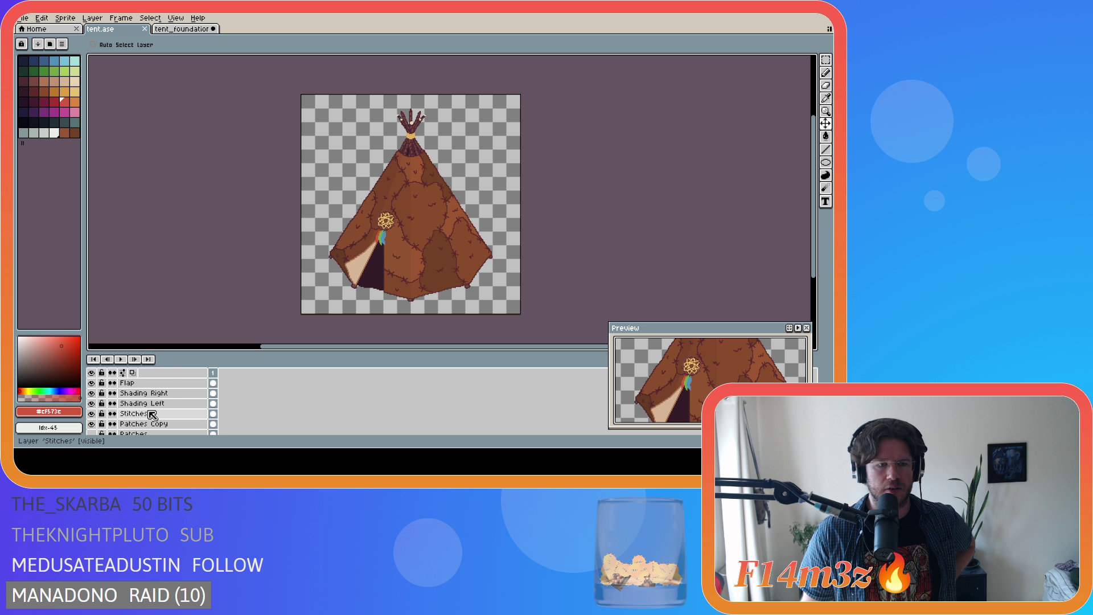
scroll(152, 414, "down", 2)
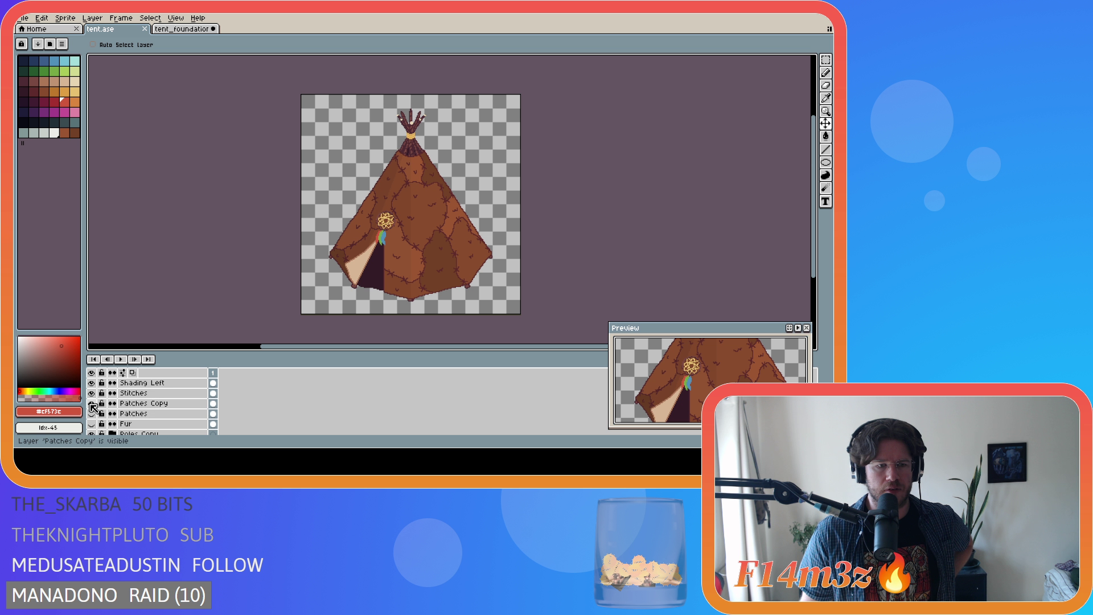
Toggle Patches Copy visibility off and on to compare, then select that layer.
left_click(92, 404)
left_click(93, 403)
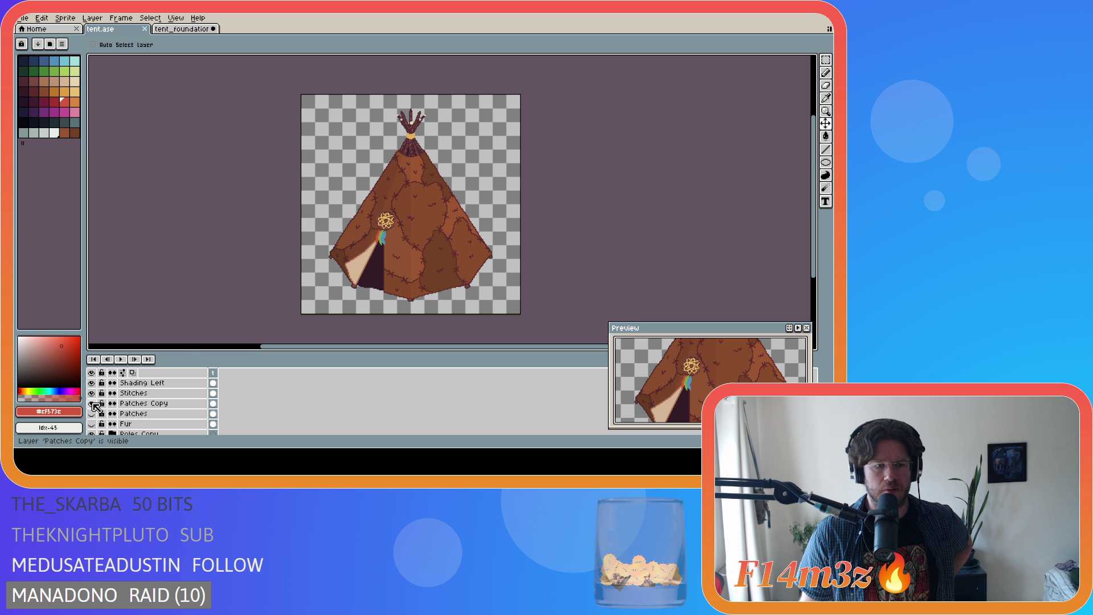
left_click(92, 404)
left_click(92, 404)
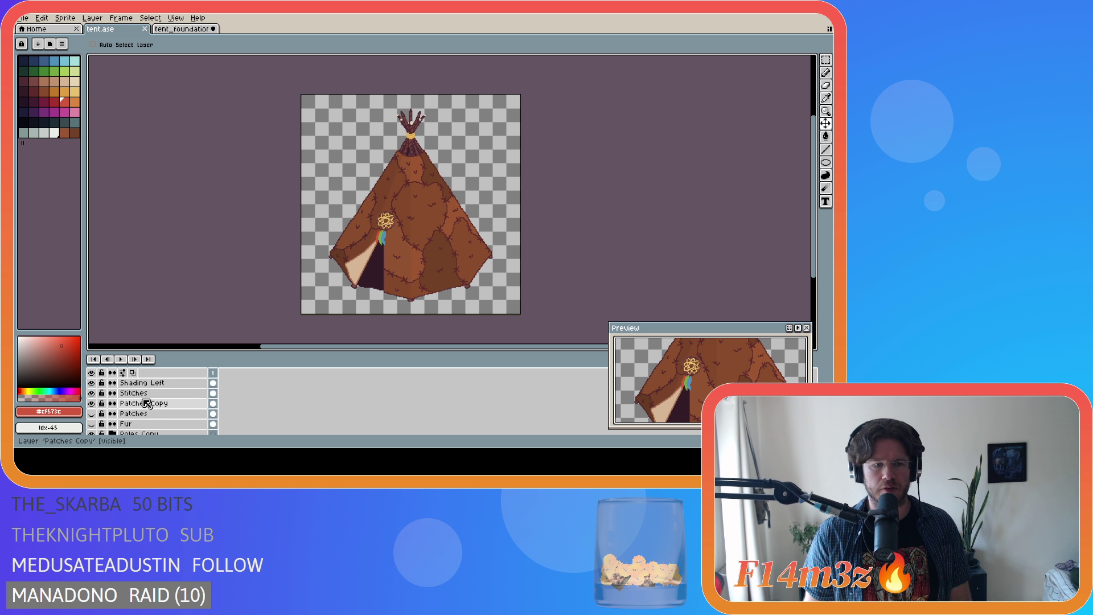
left_click(168, 403)
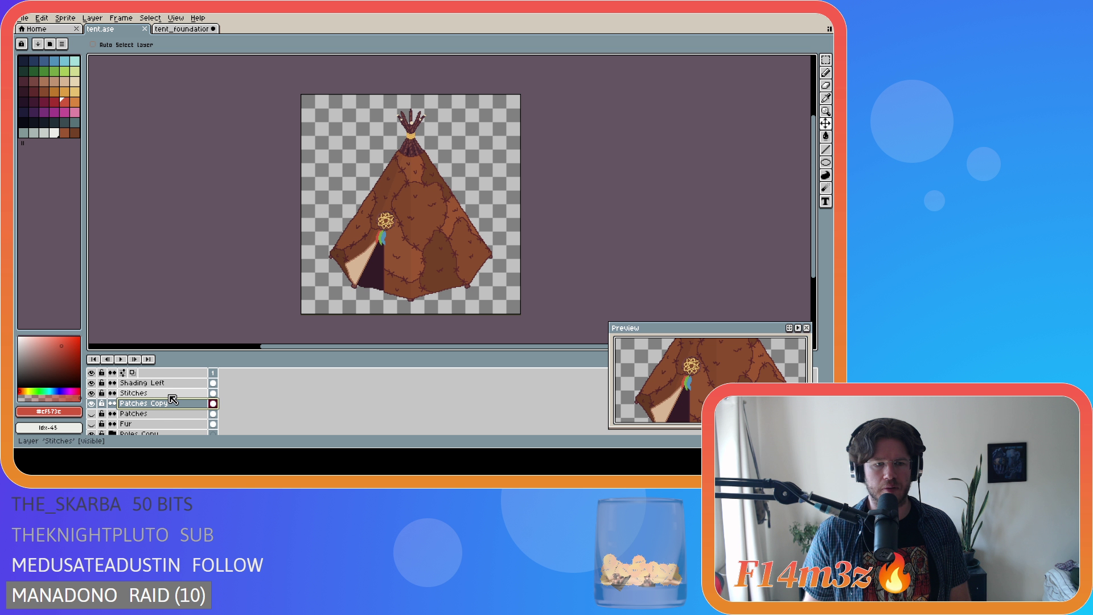
Group the Stitches and Patches Copy layers together.
left_click(147, 393, "shift")
right_click(147, 392)
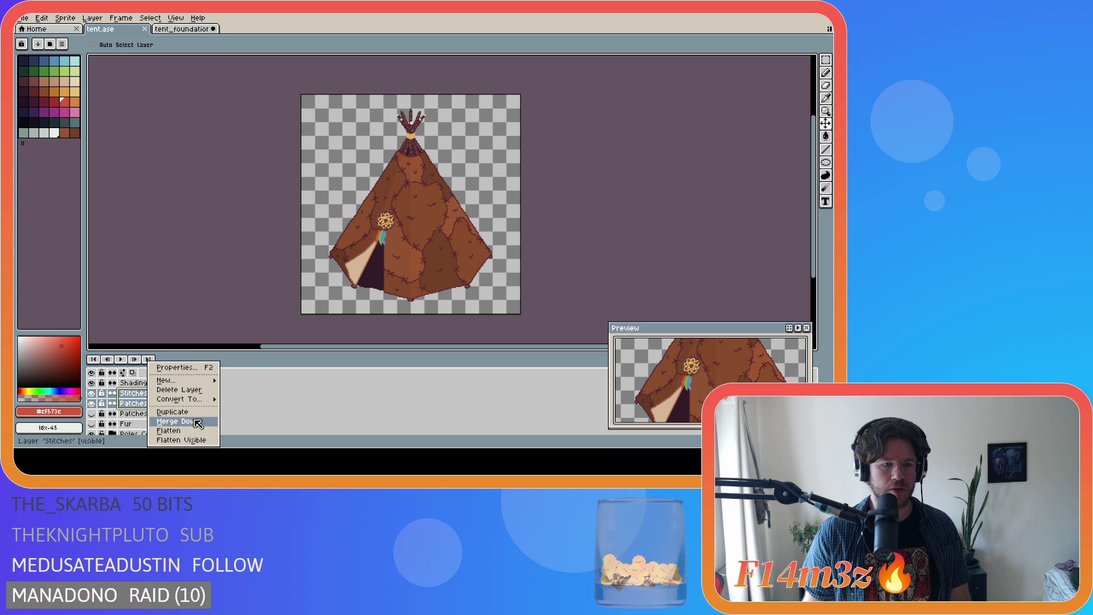
mouse_move(182, 379)
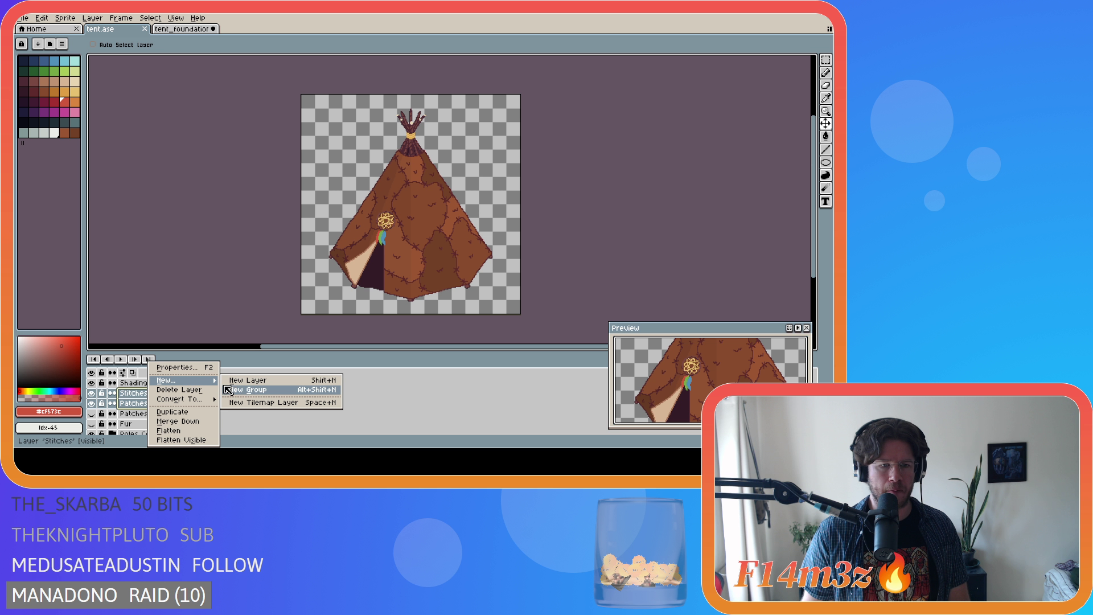
left_click(227, 389)
Name the new group 'Fur', then extend its name to 'Fur Store'.
scroll(273, 410, "up", 3)
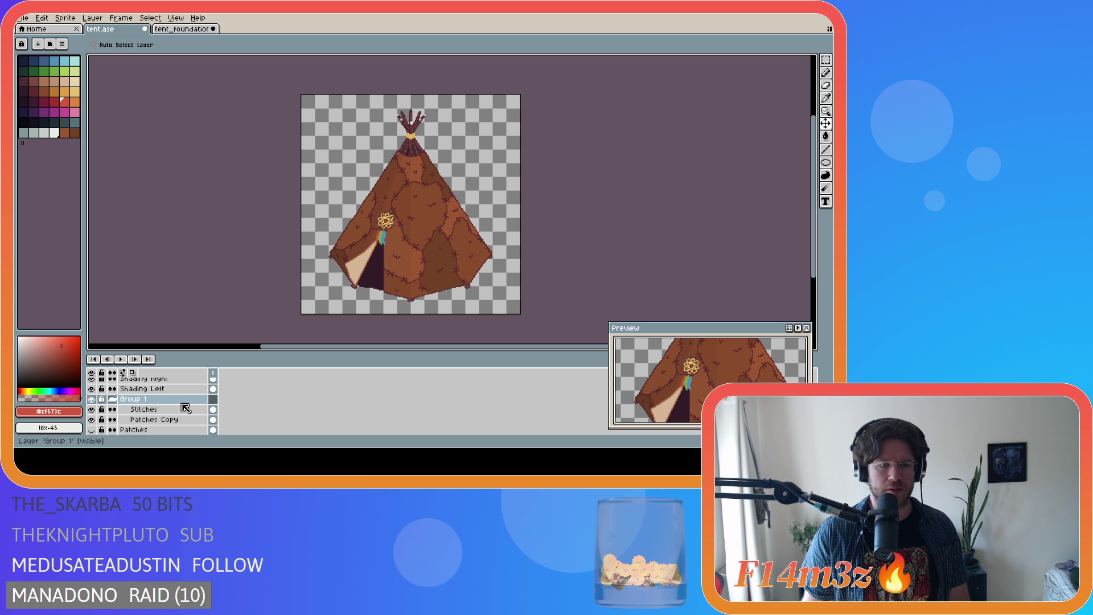
double_click(171, 399)
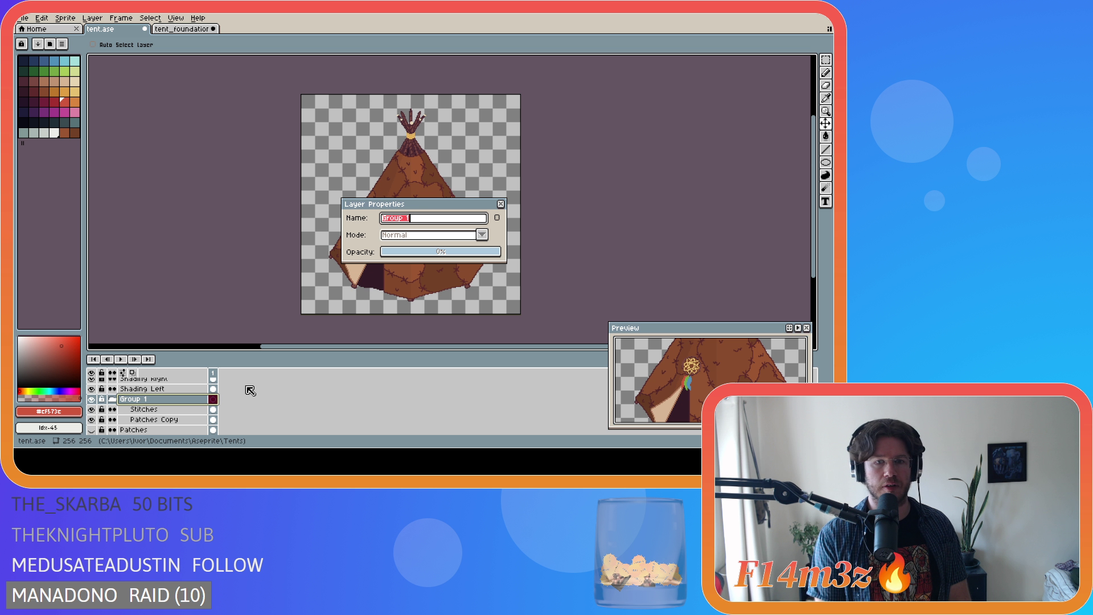
type("Fur")
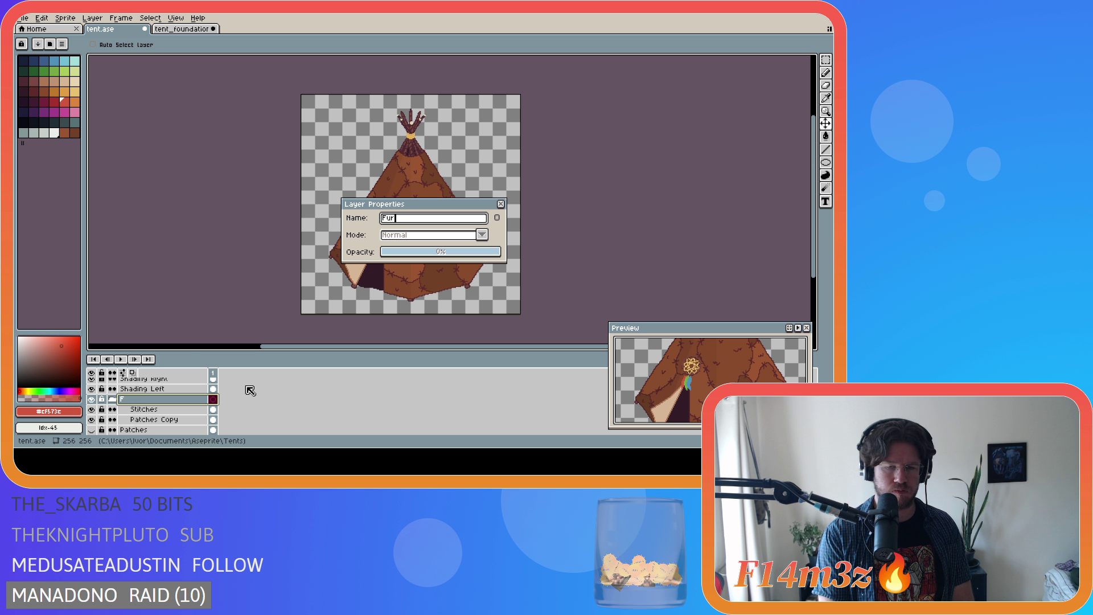
key("Return")
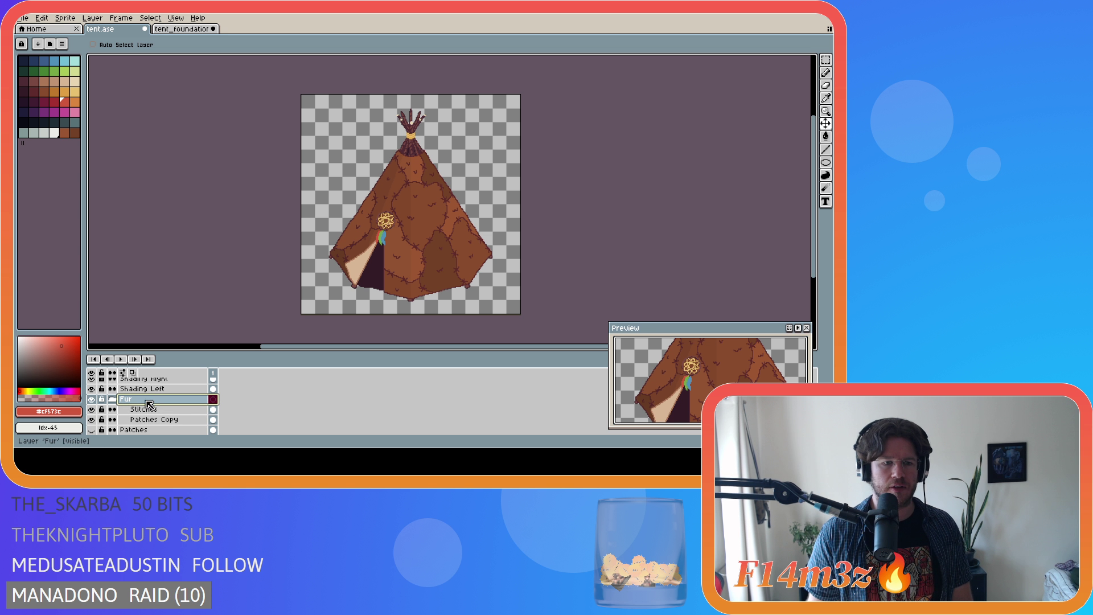
double_click(142, 399)
key("End")
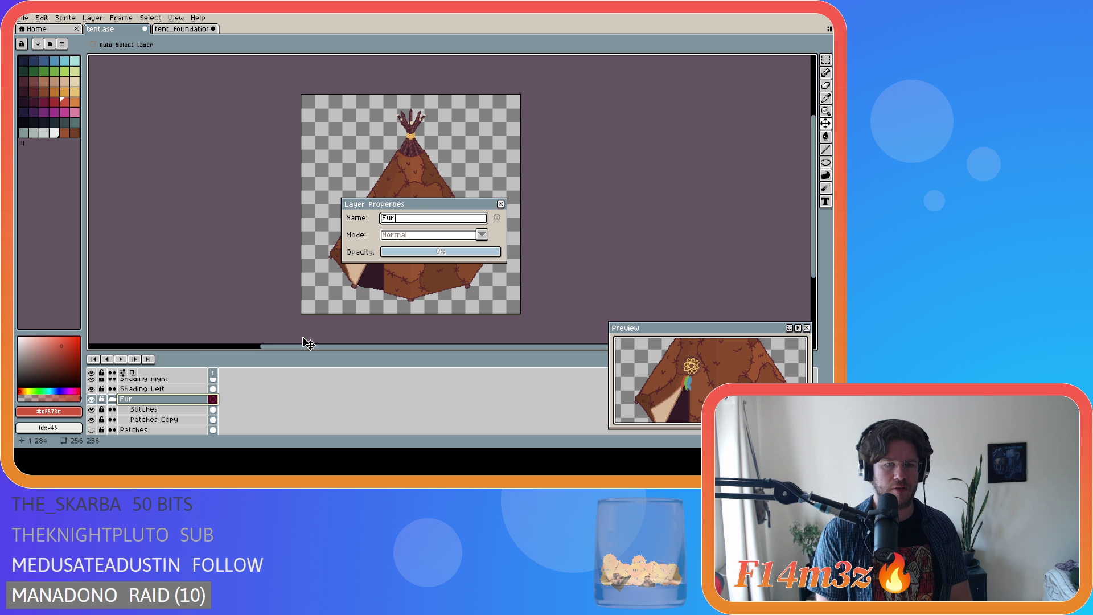
type("Store")
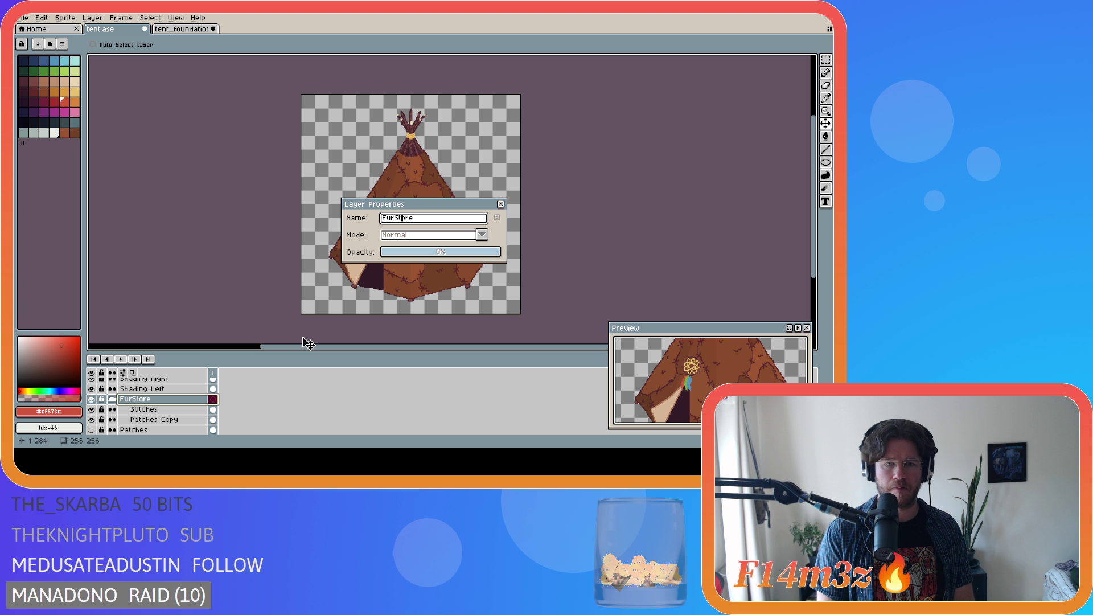
key("Return")
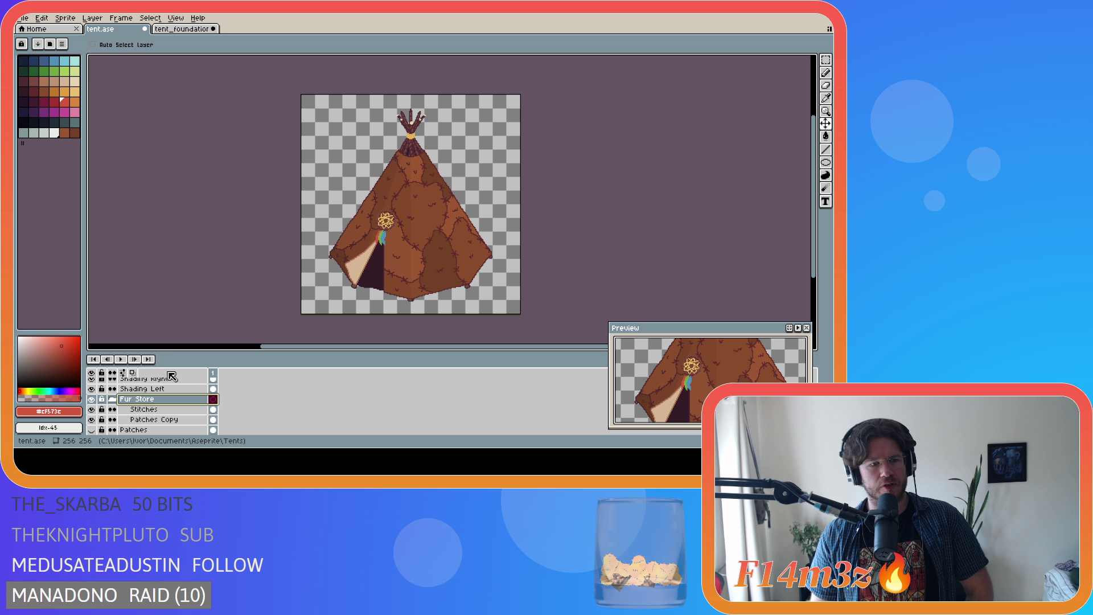
Duplicate the Fur Store group and hide the original.
left_click(114, 400)
right_click(116, 399)
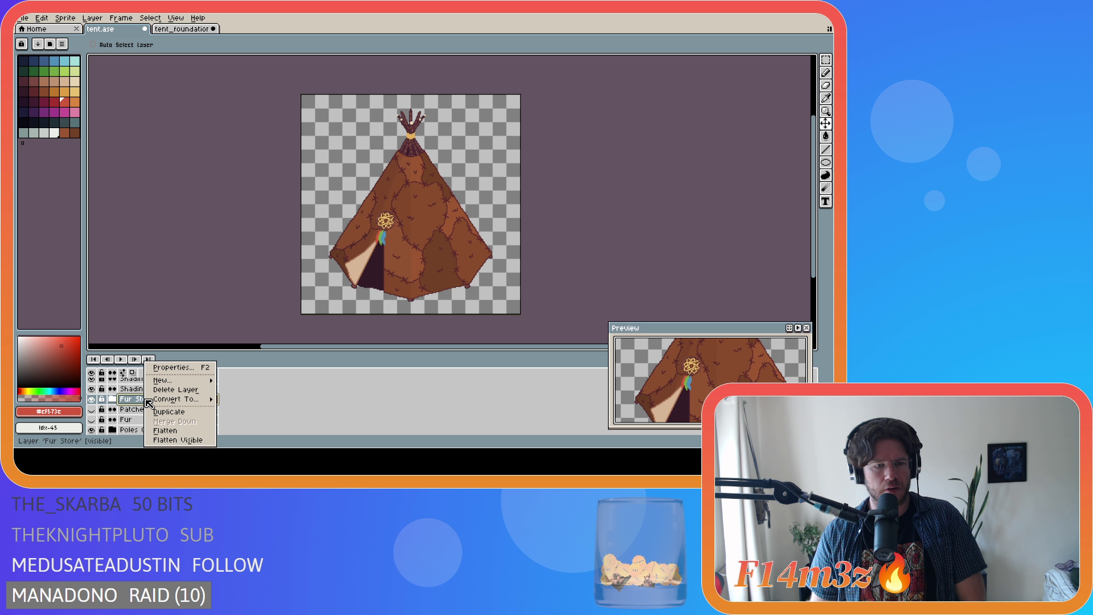
left_click(162, 418)
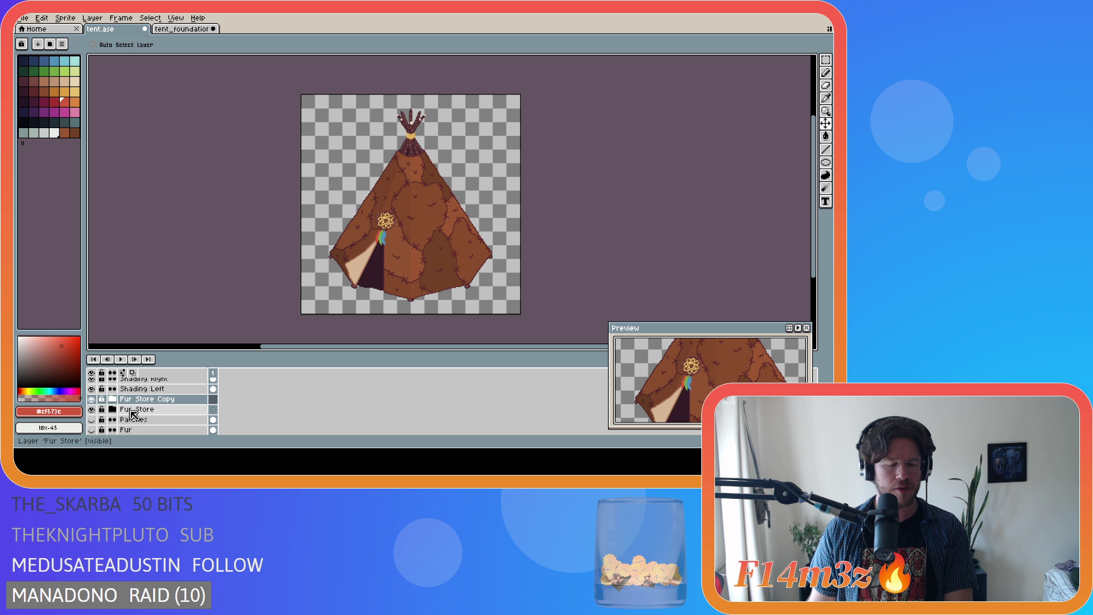
left_click(93, 409)
Rename the duplicated group to 'Fur Sleep'.
double_click(142, 399)
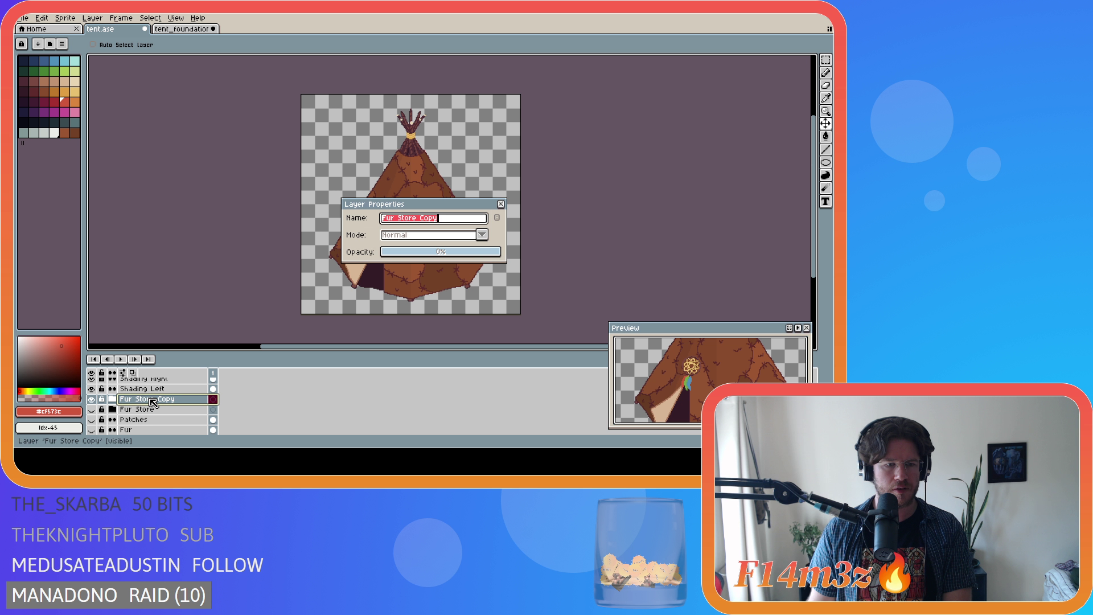
left_click(446, 220)
key("BackSpace")
key("BackSpace")
key("BackSpace")
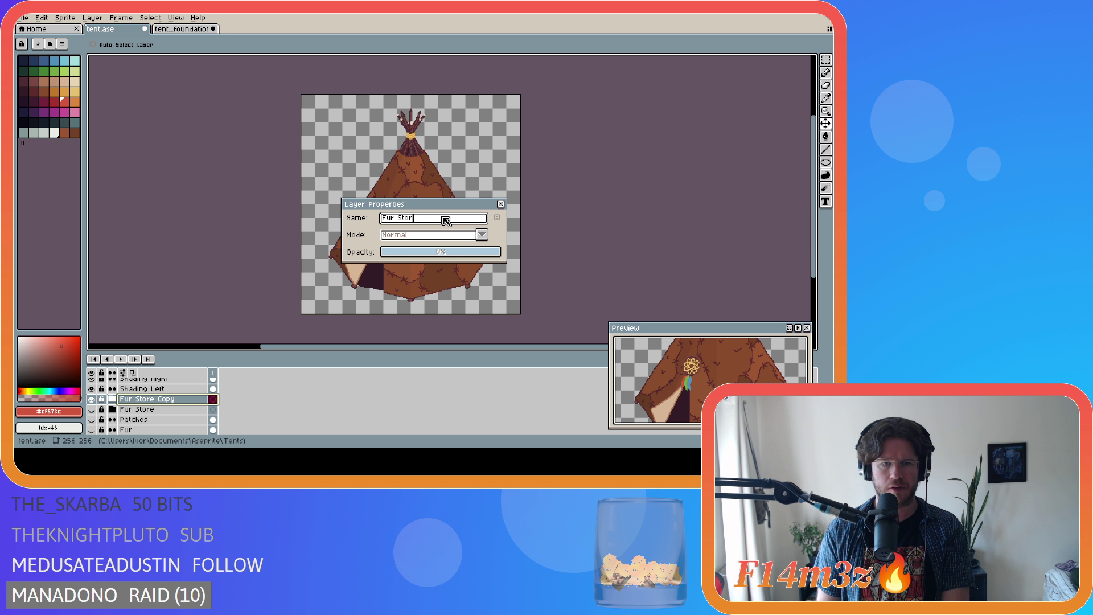
key("BackSpace")
key("BackSpace")
key("BackSpace")
type("ep")
key("Return")
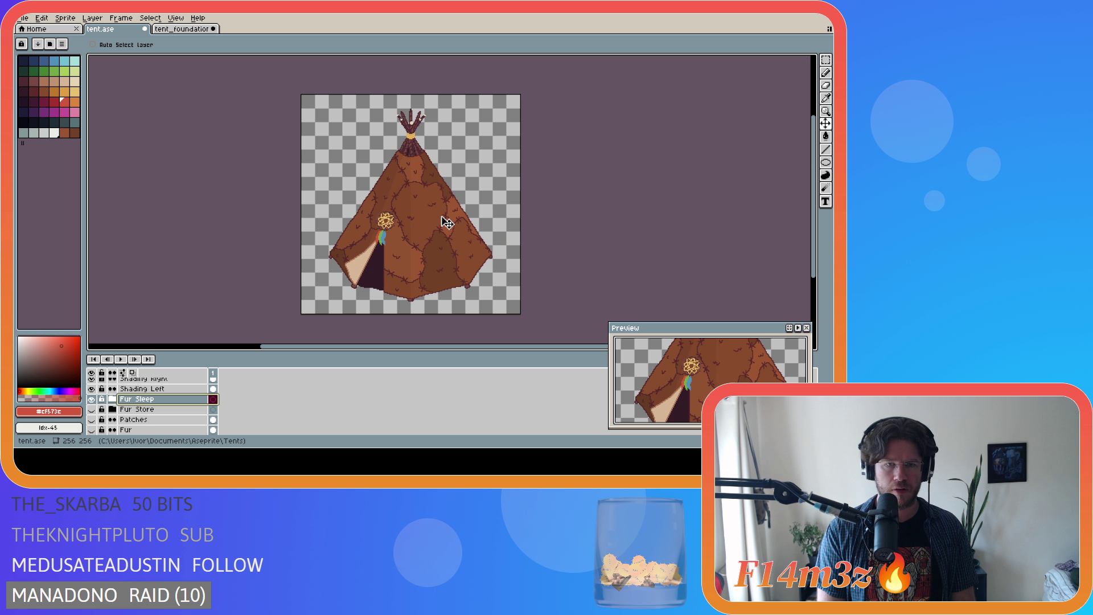
Expand Fur Sleep and select its Patches Copy layer.
left_click(113, 399)
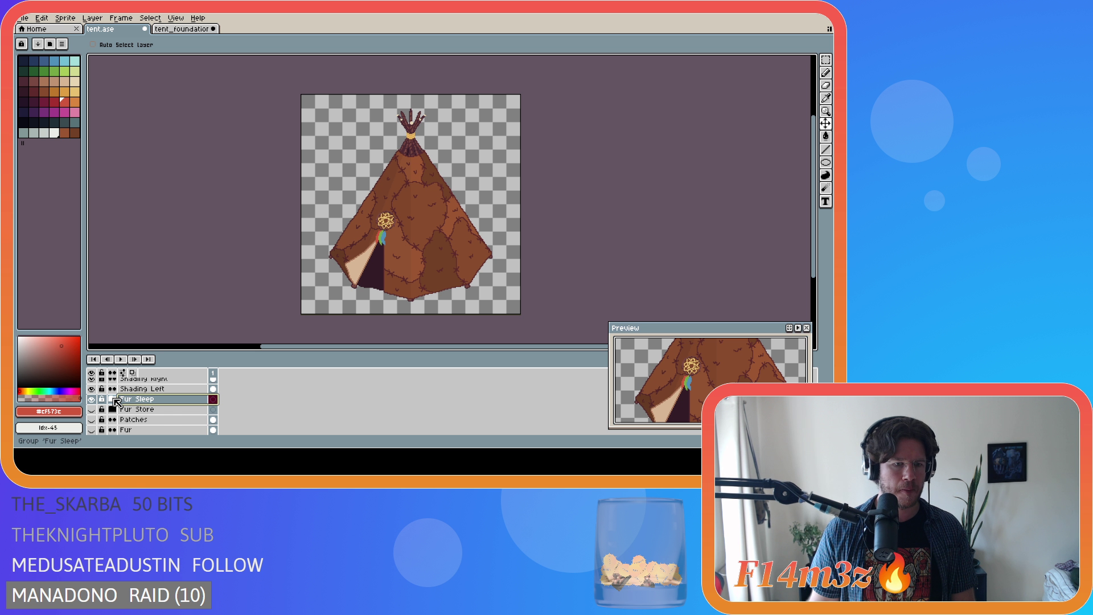
scroll(137, 404, "down", 1)
left_click(153, 407)
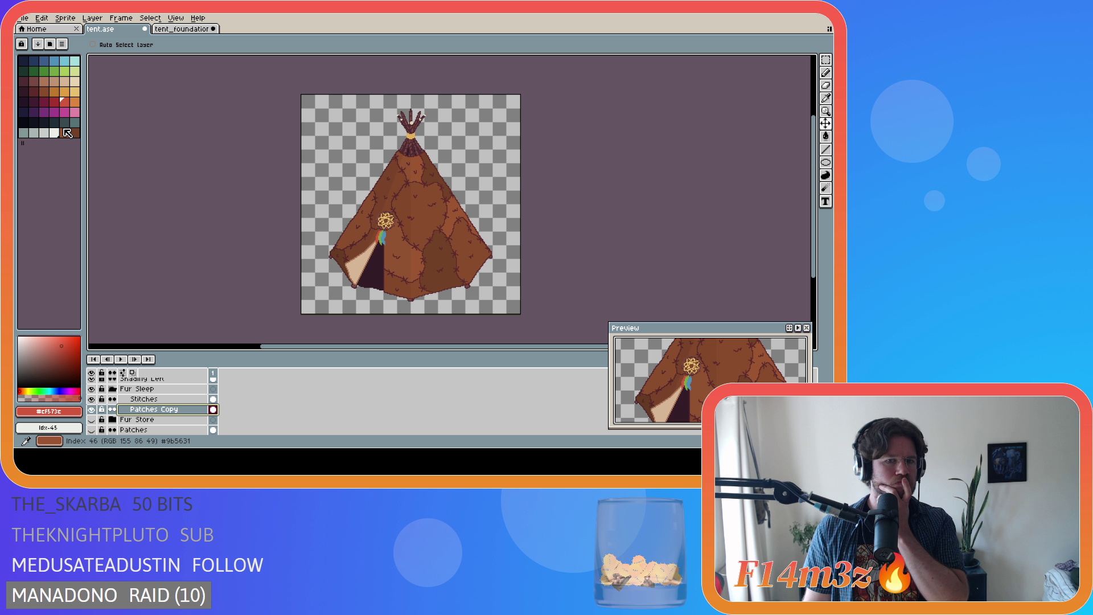
Compare palette colours 20 and 46, checking the foreground colour's values in the editor.
left_click(44, 92)
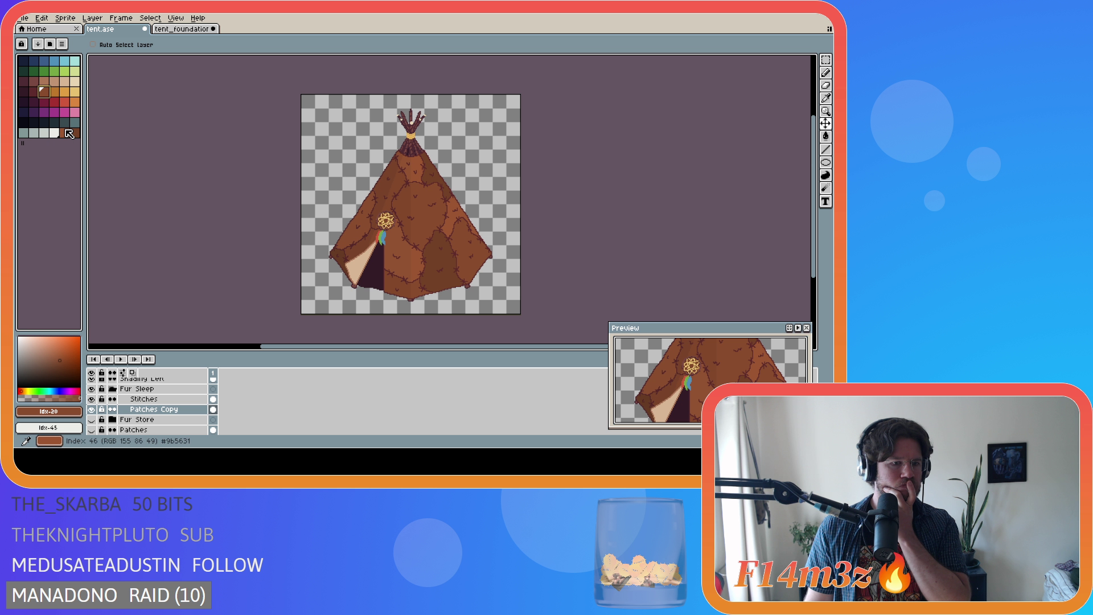
left_click(66, 132)
left_click(44, 92)
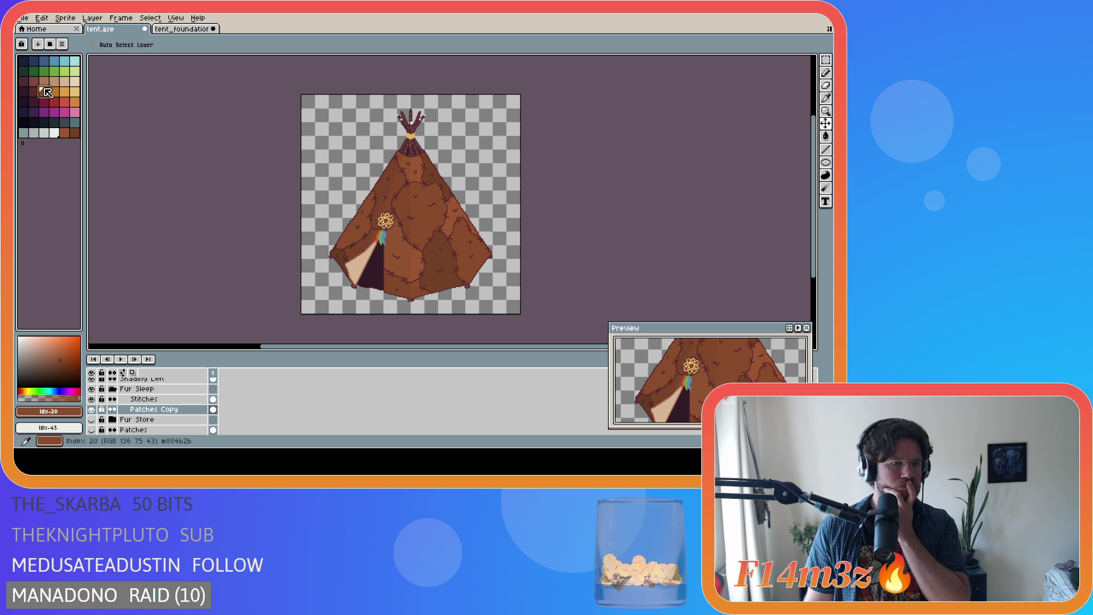
left_click(61, 410)
left_click(121, 379)
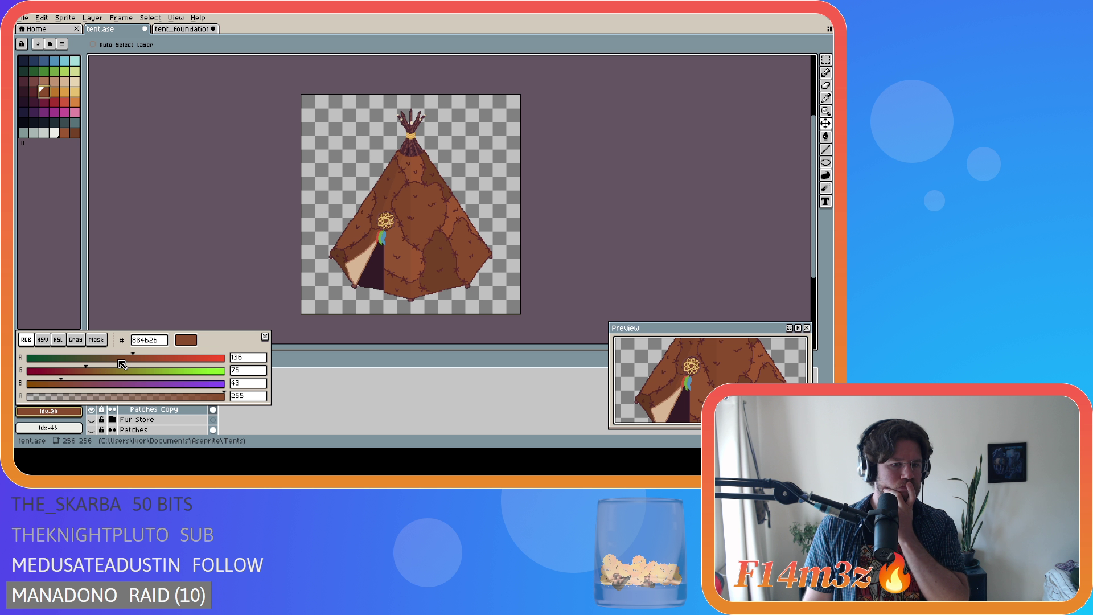
left_click(149, 305)
left_click(59, 409)
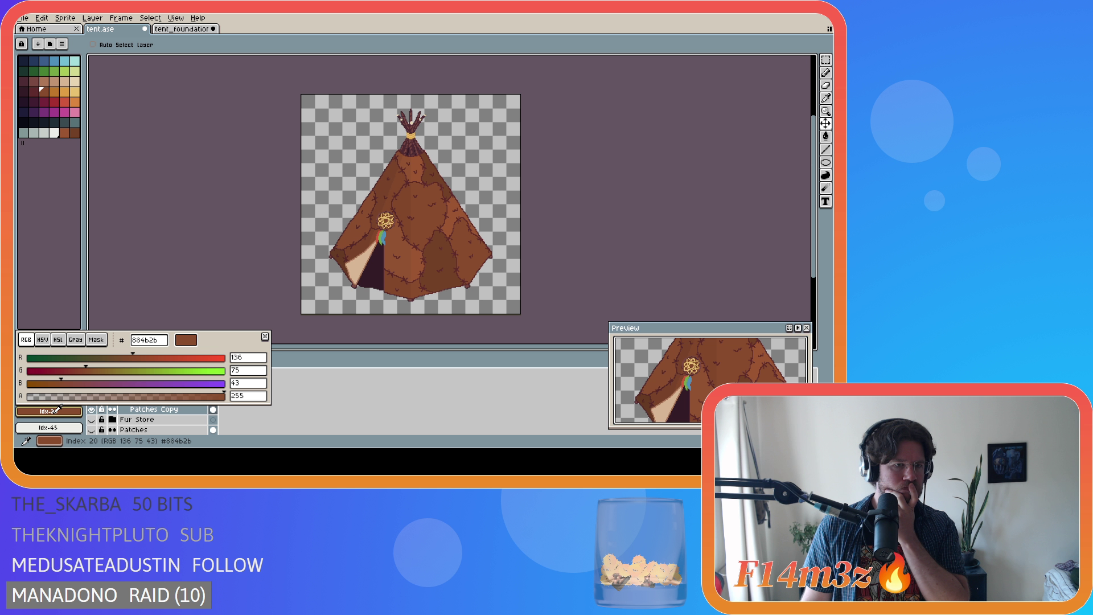
left_click(60, 408)
Alternate swatches 20 and 46 again, leaving colour 46 as foreground.
left_click(46, 93)
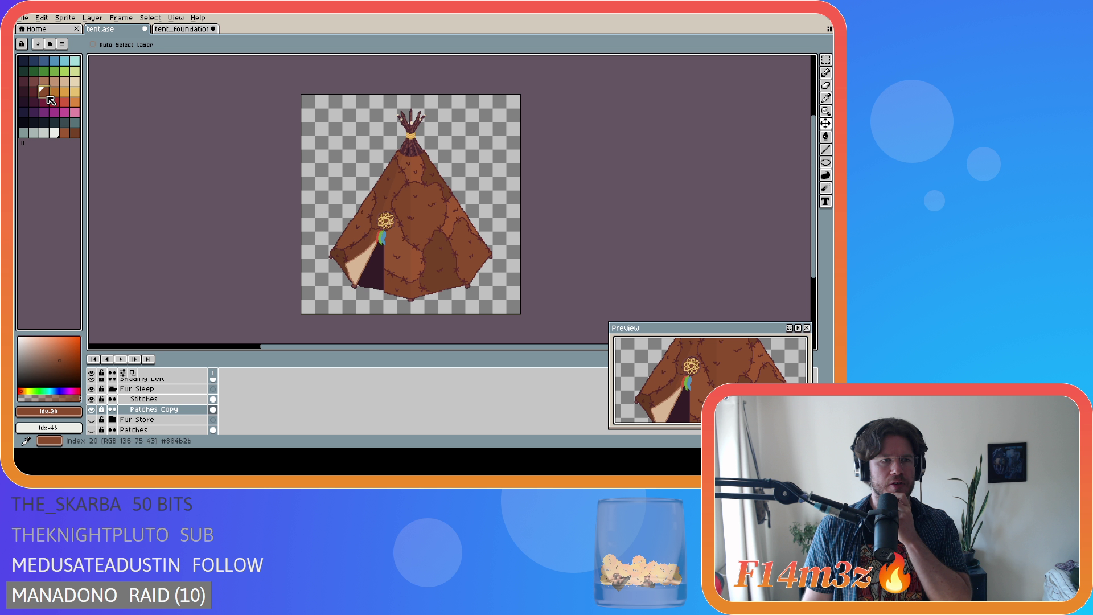
left_click(67, 136)
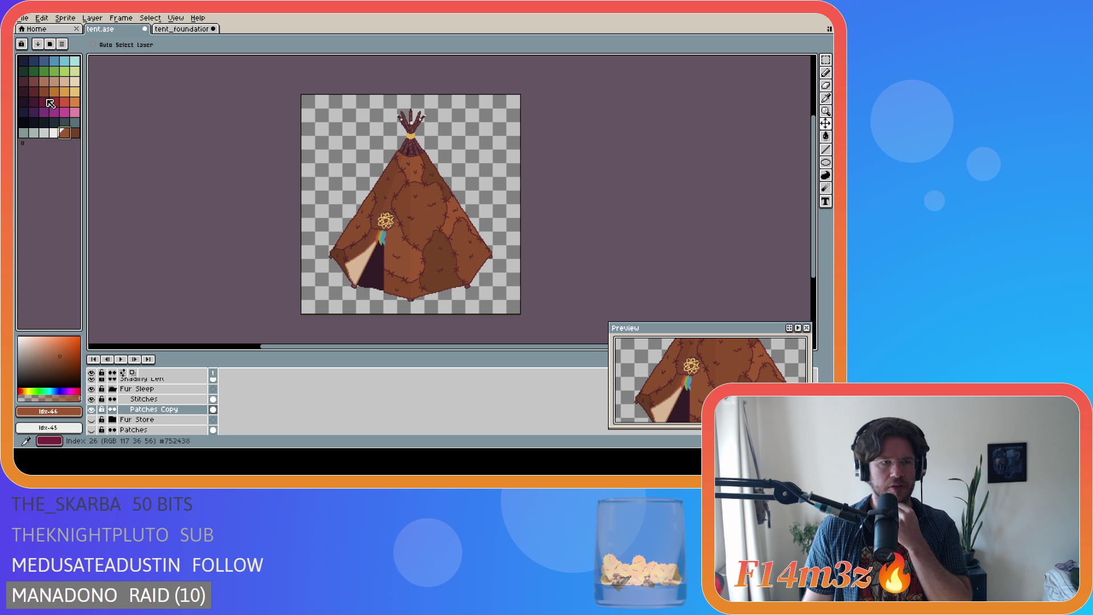
left_click(45, 91)
left_click(68, 136)
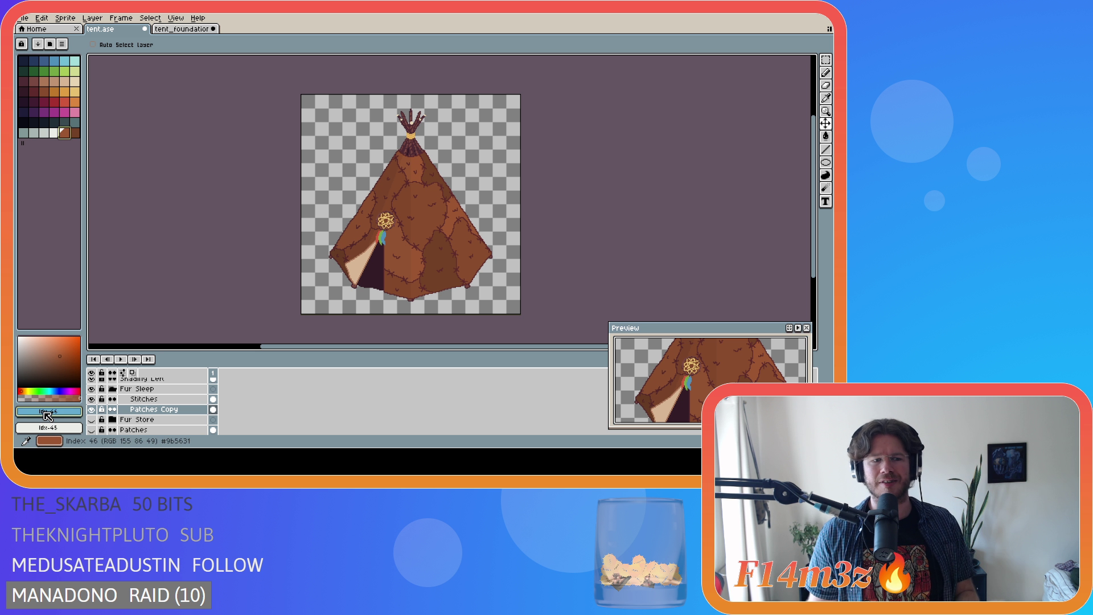
left_click(67, 411)
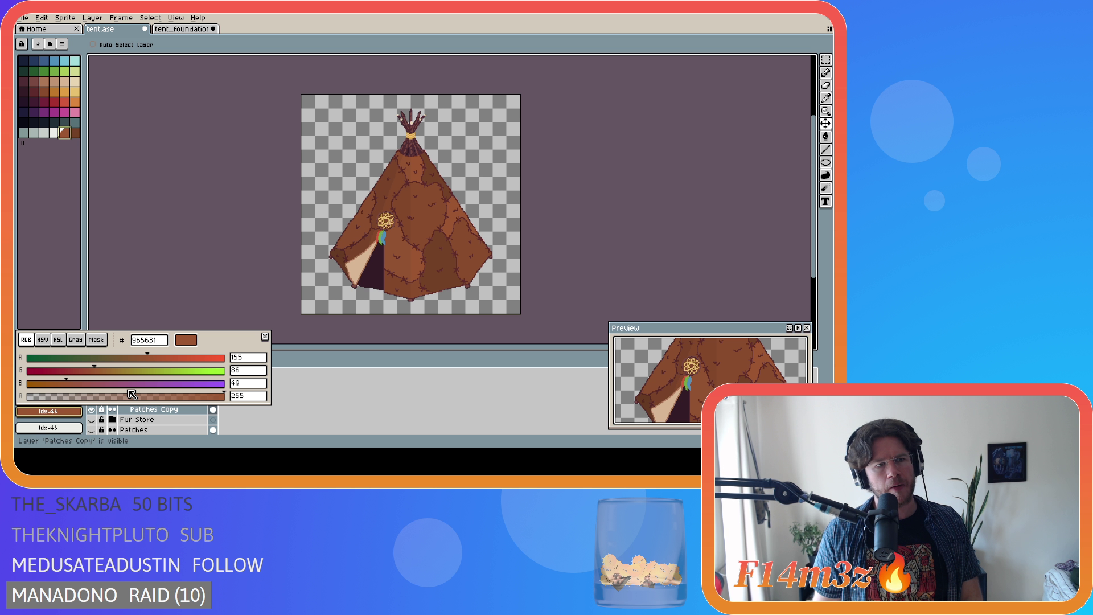
left_click(42, 340)
left_click(57, 340)
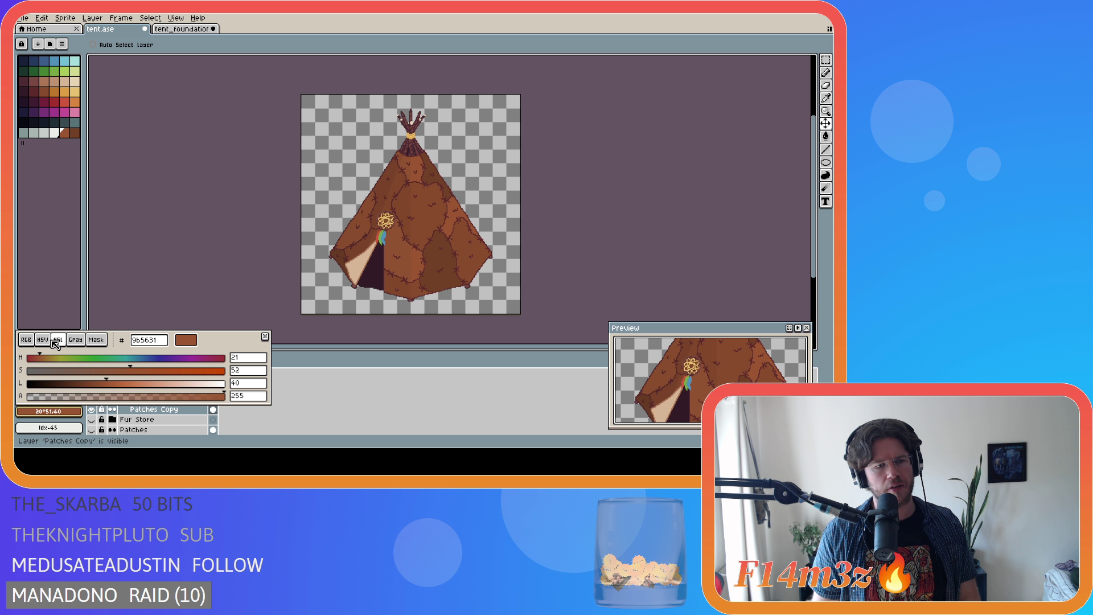
left_click(42, 340)
left_click(58, 340)
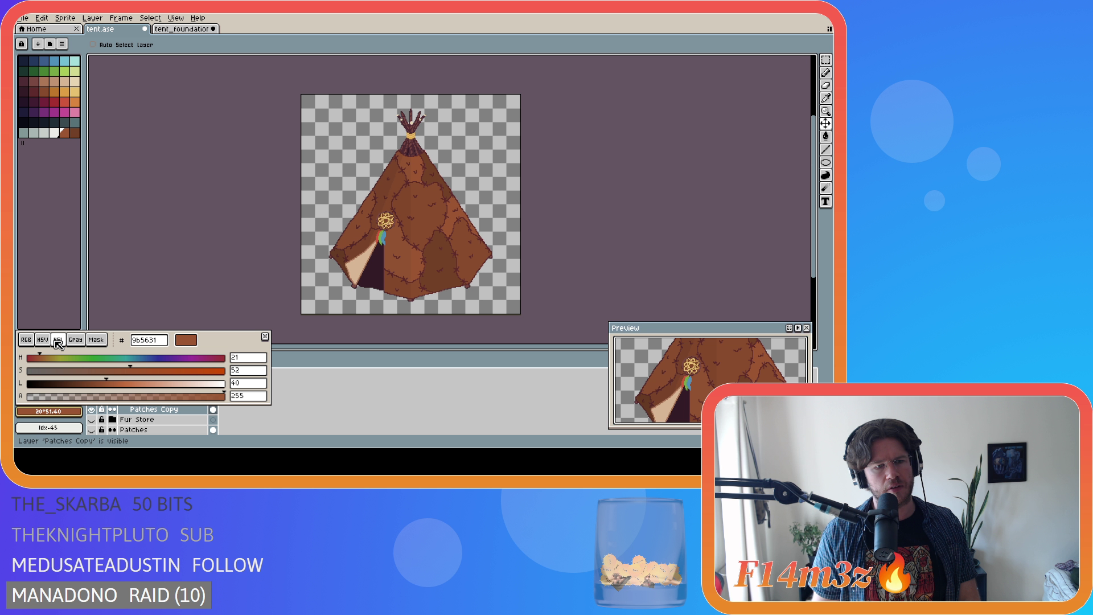
left_click(42, 340)
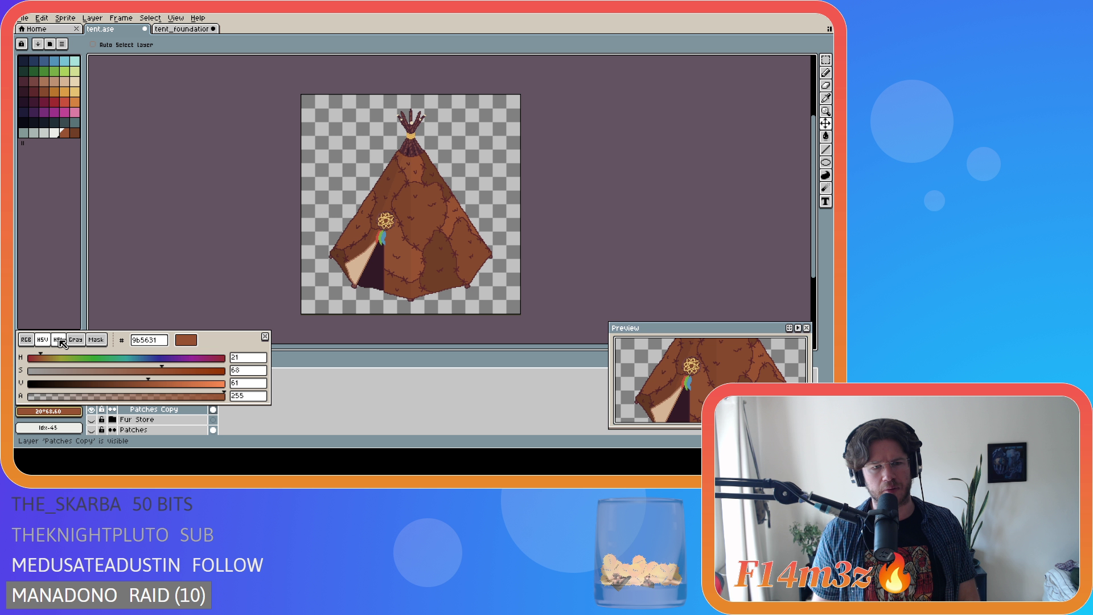
left_click(58, 341)
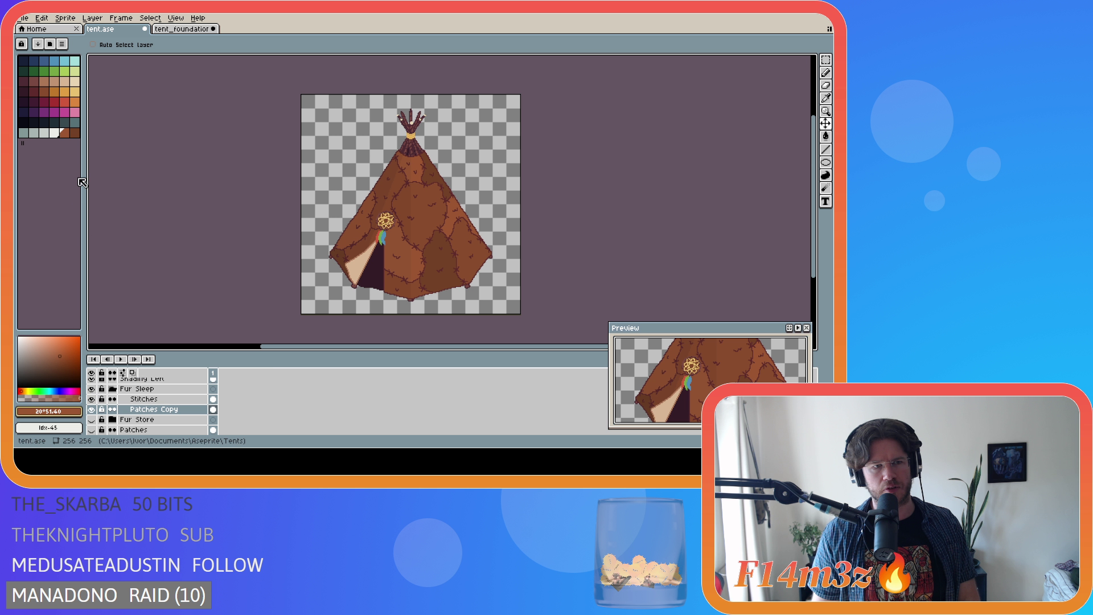
left_click(74, 132)
left_click(49, 411)
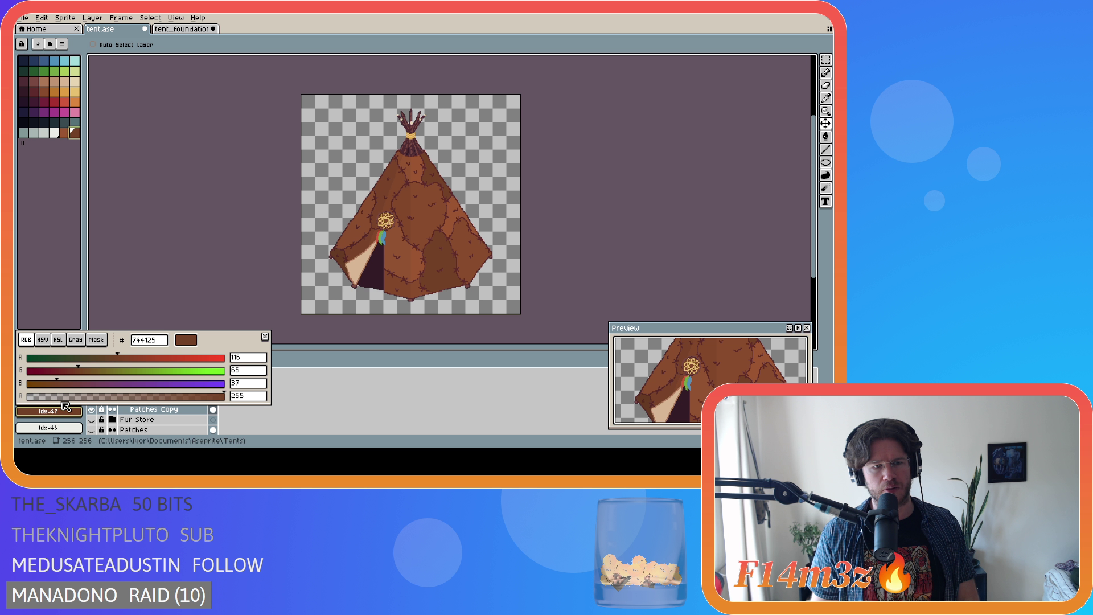
left_click(59, 340)
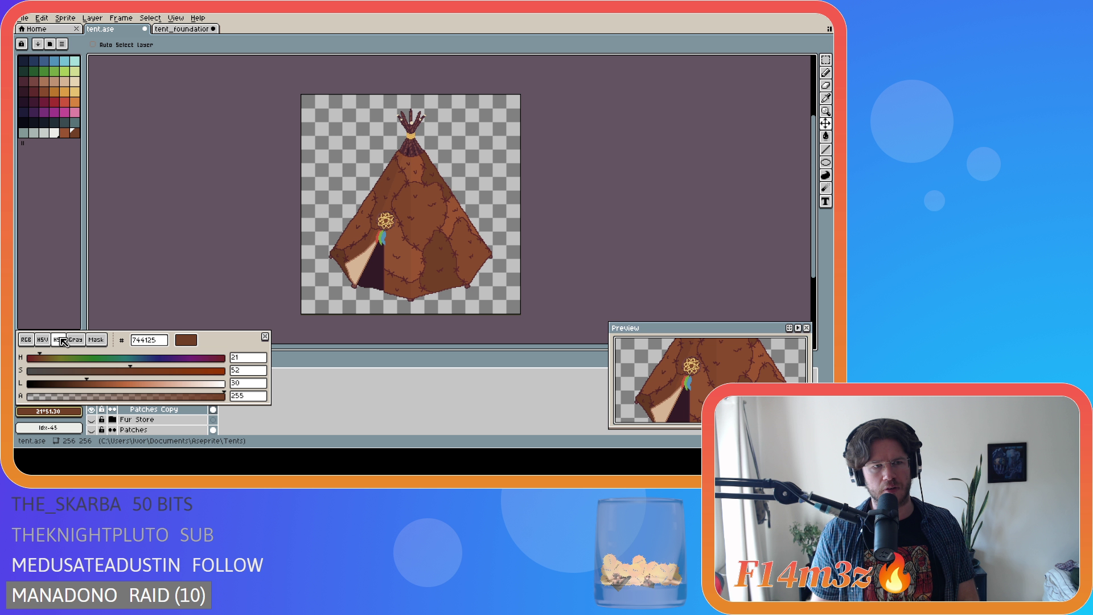
left_click(65, 136)
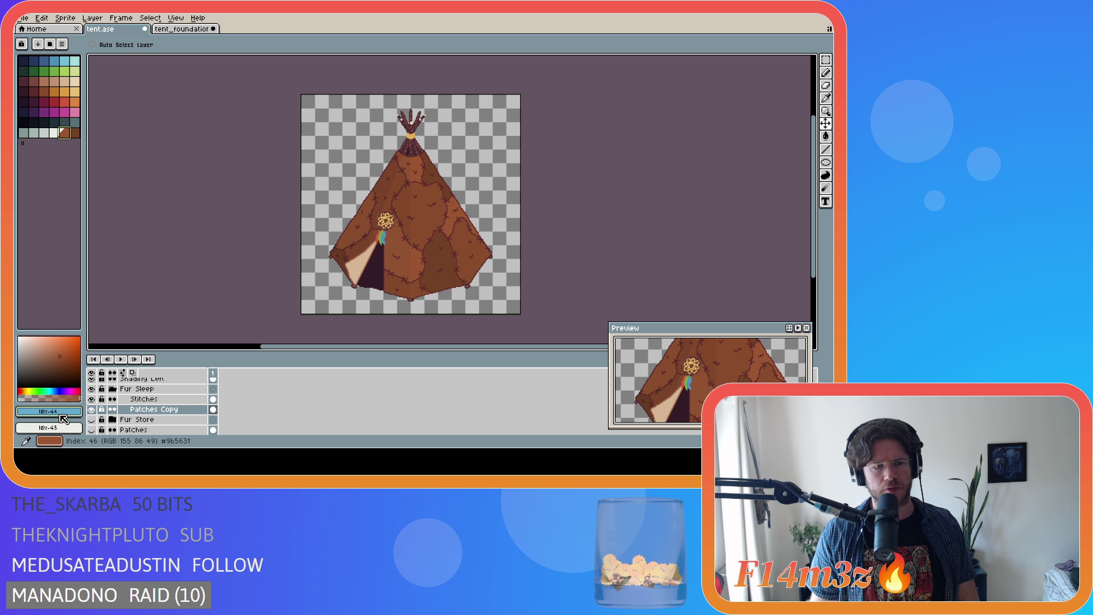
left_click(48, 411)
left_click(59, 340)
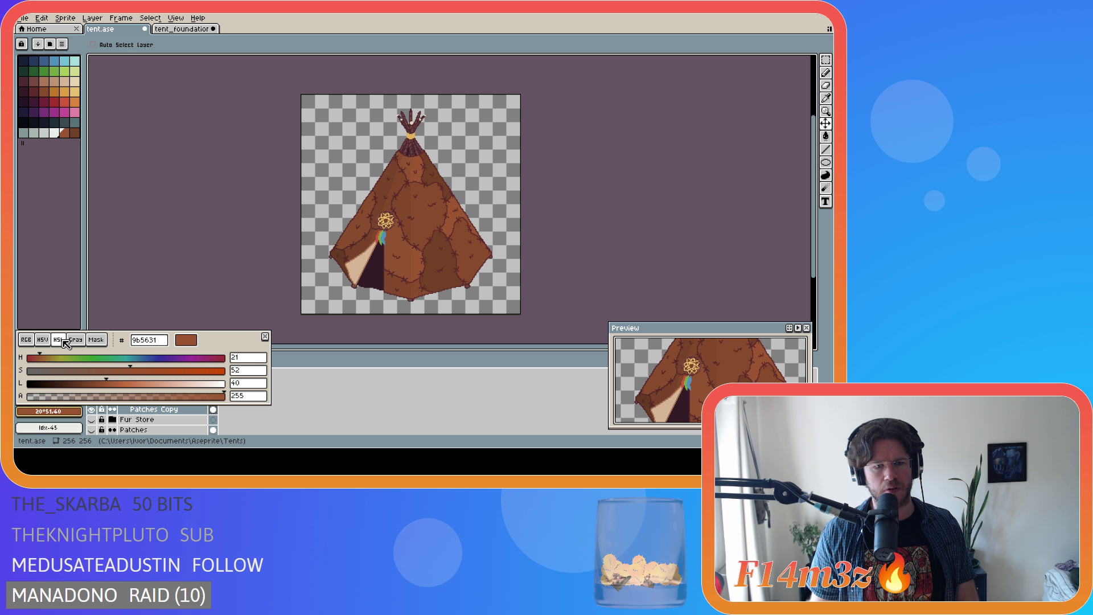
left_click(236, 384)
type("50")
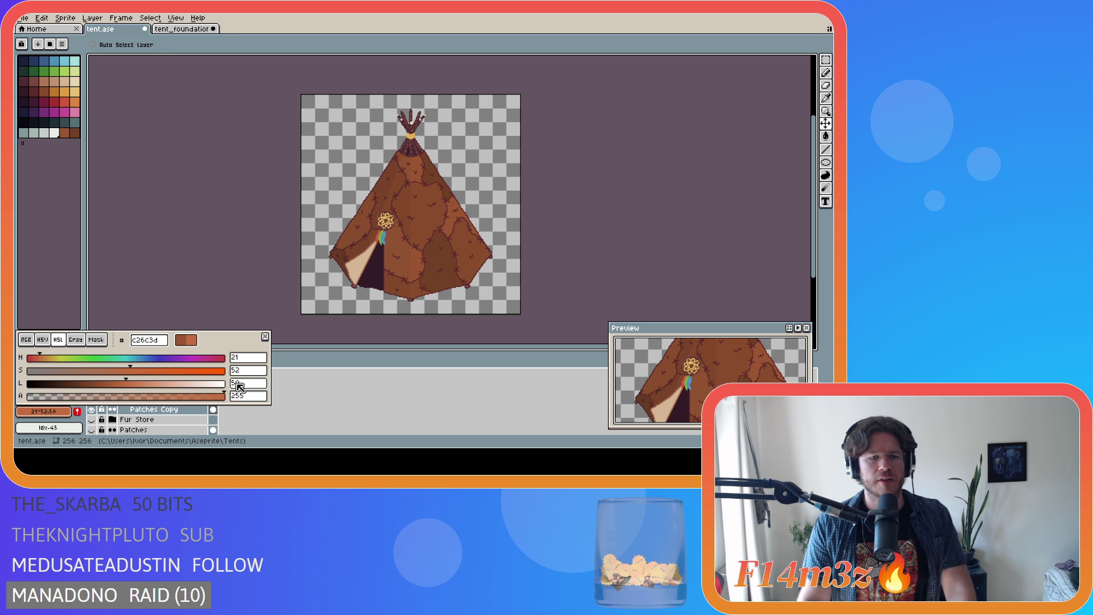
key("Escape")
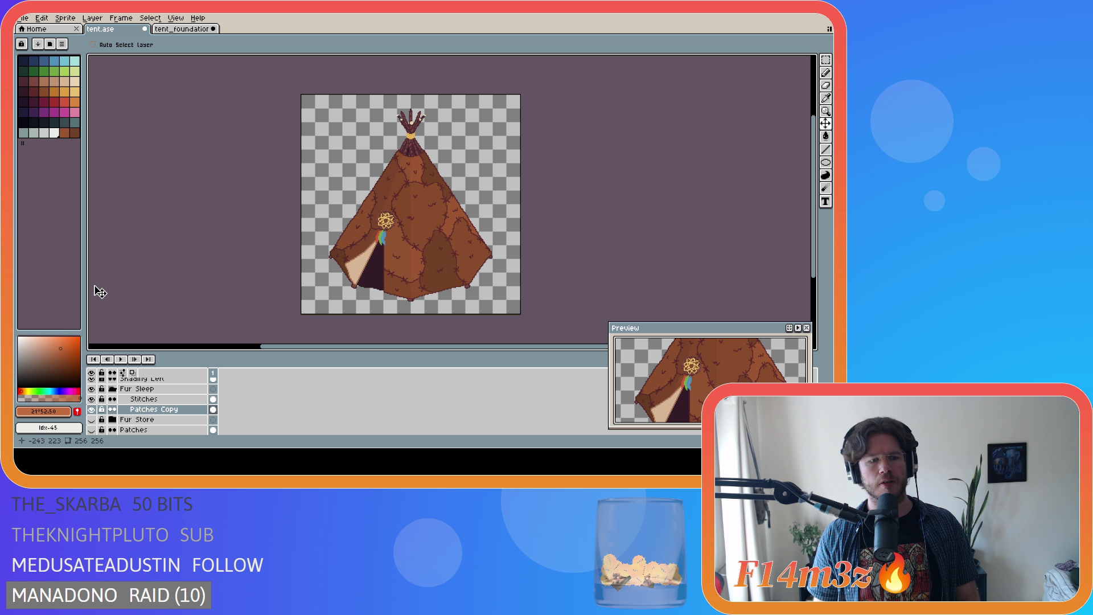
left_click(66, 133)
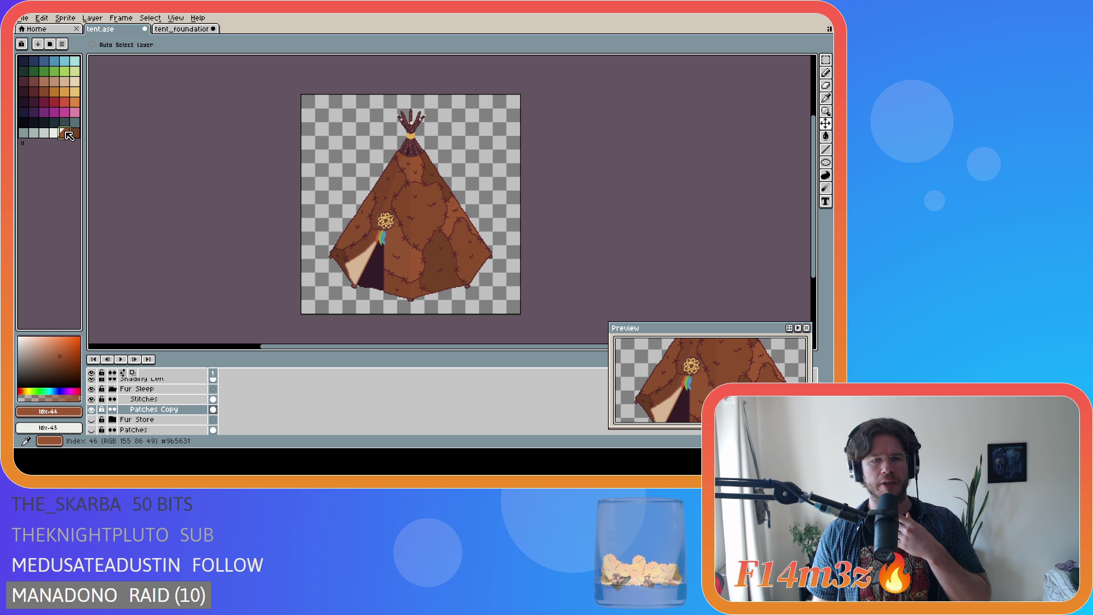
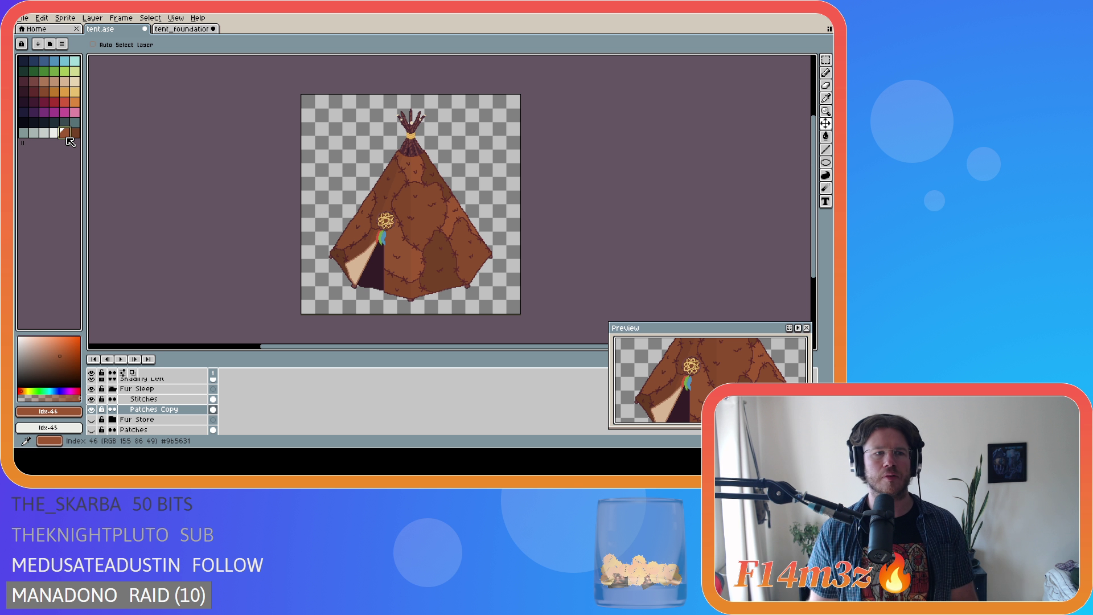
Choose the mid-brown swatch at index 20 and undo the last two pencil strokes.
left_click(48, 93)
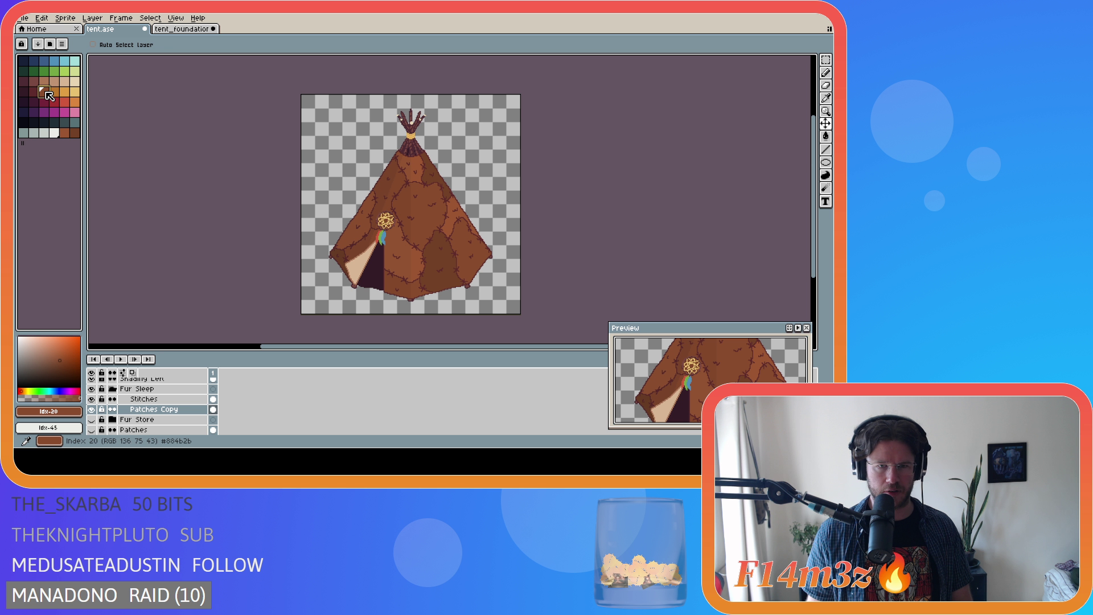
key("b")
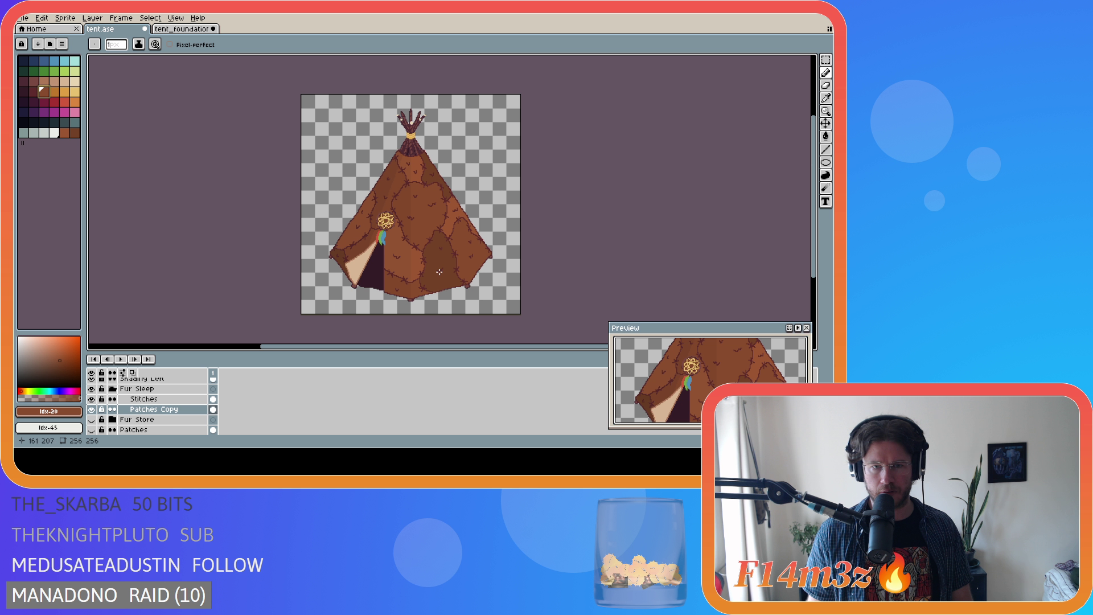
key("ctrl+z")
key("v")
key("b")
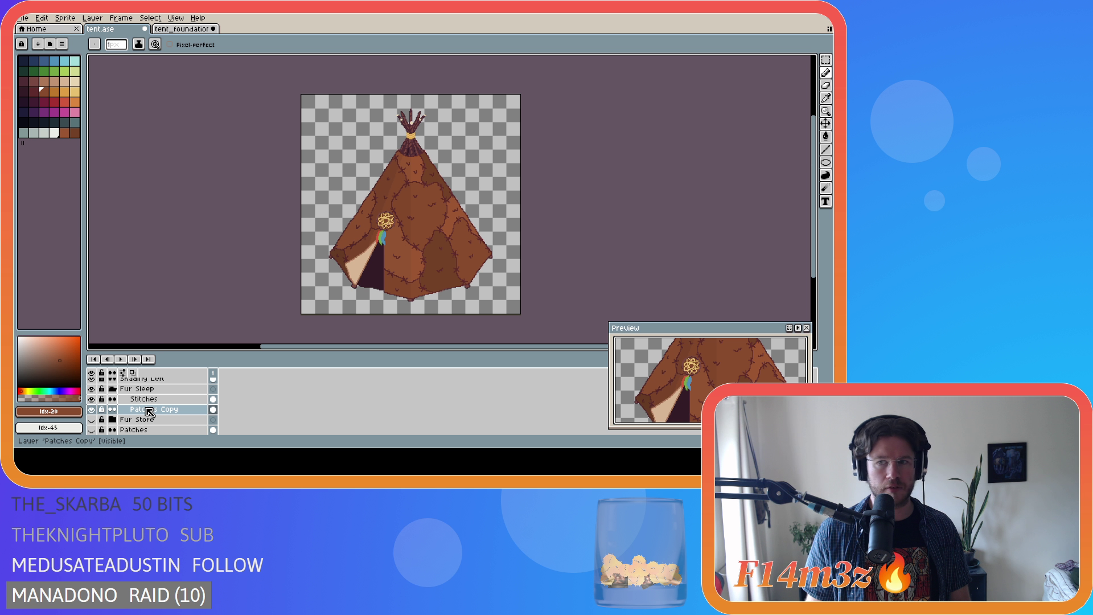
Bucket-fill the lower-right, upper and left-edge dark tent patches with mid brown.
key("g")
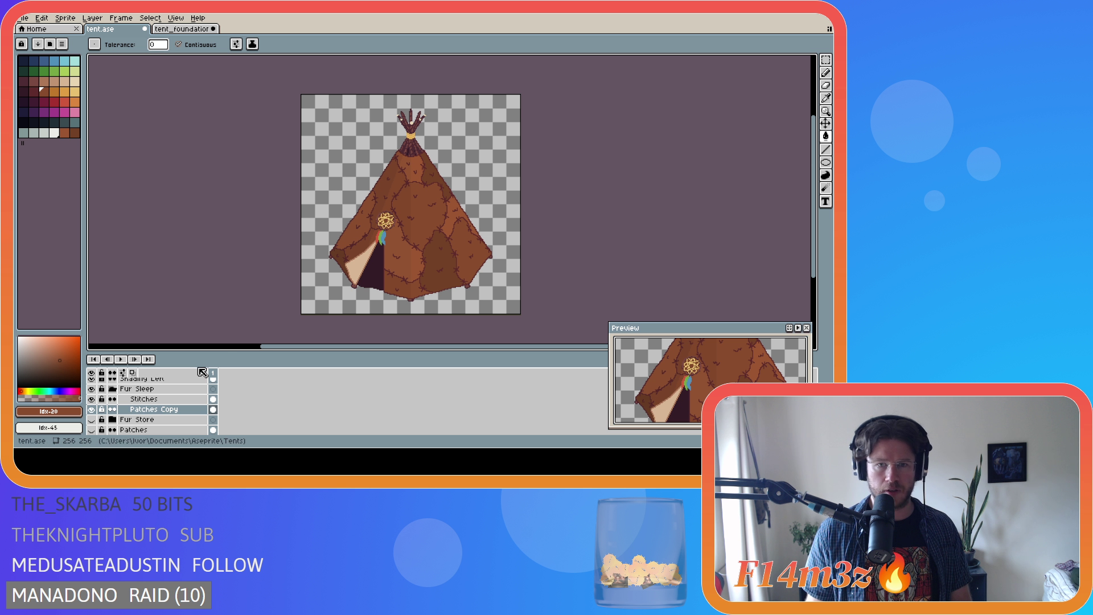
left_click(438, 288)
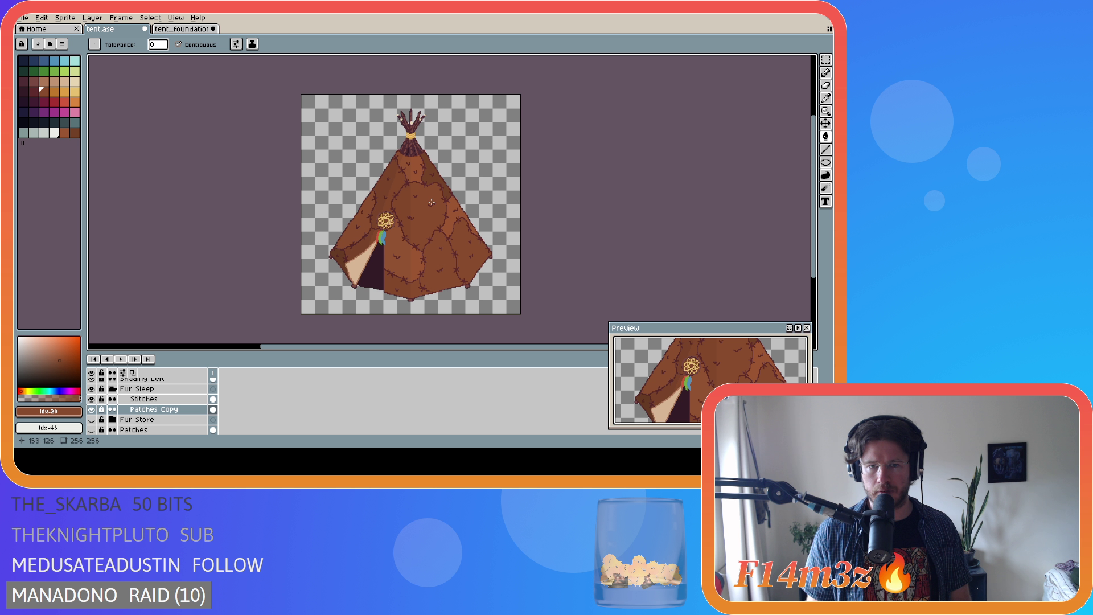
left_click(428, 180)
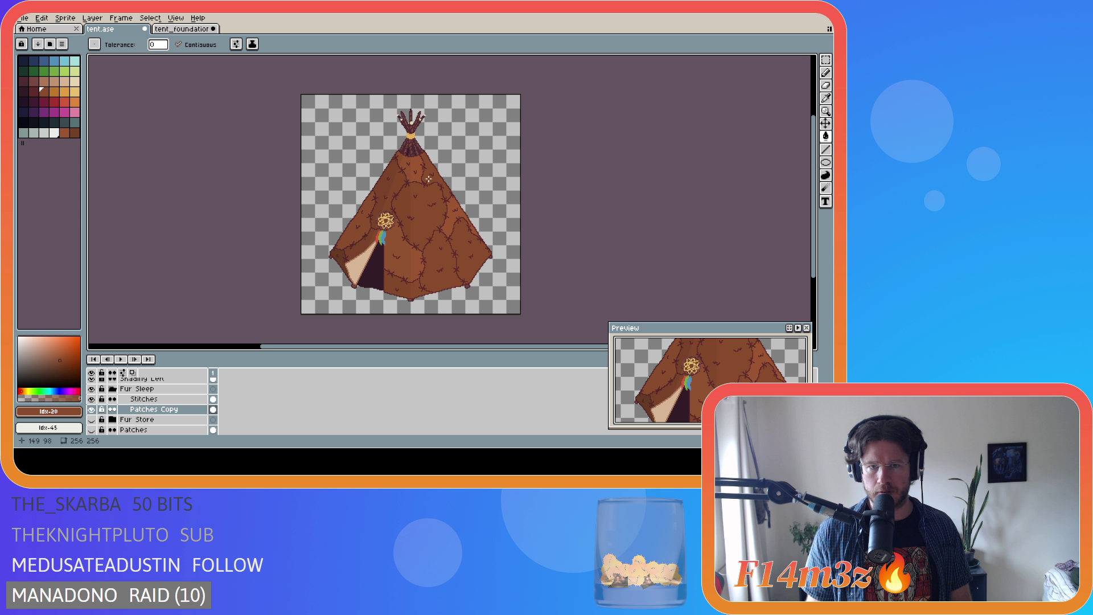
left_click(340, 254)
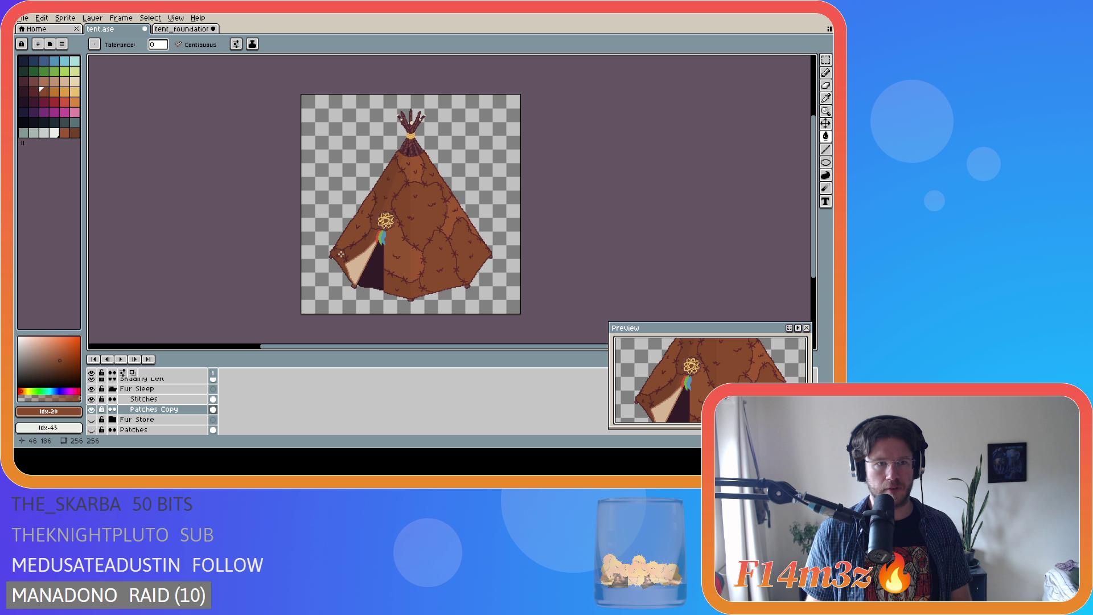
Try a darker brown on the lower-right patch and compare it against the lighter fill.
left_click(65, 135)
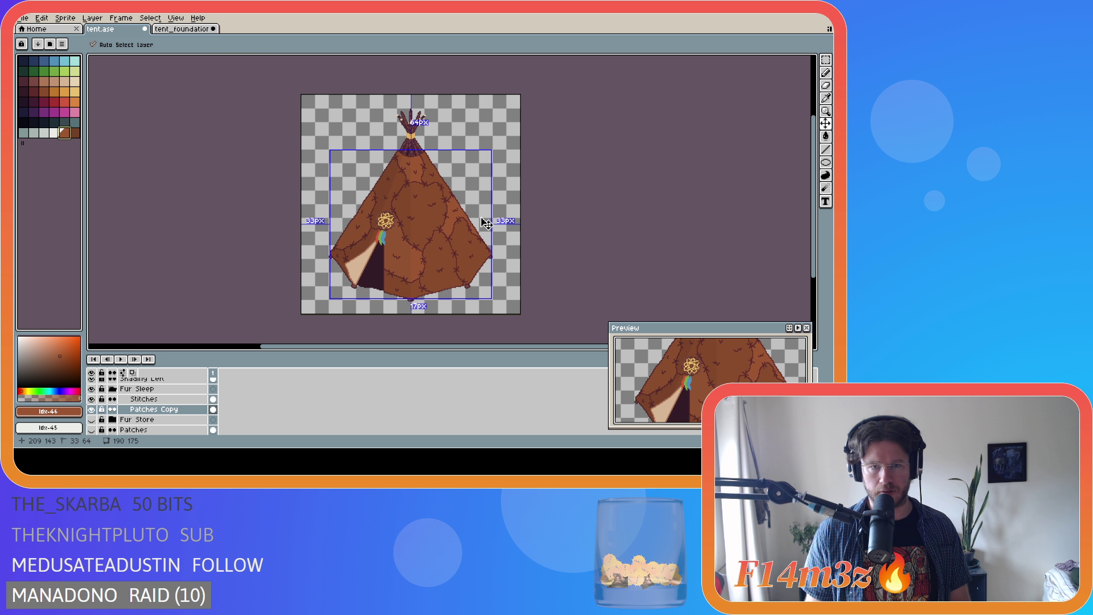
left_click(441, 262)
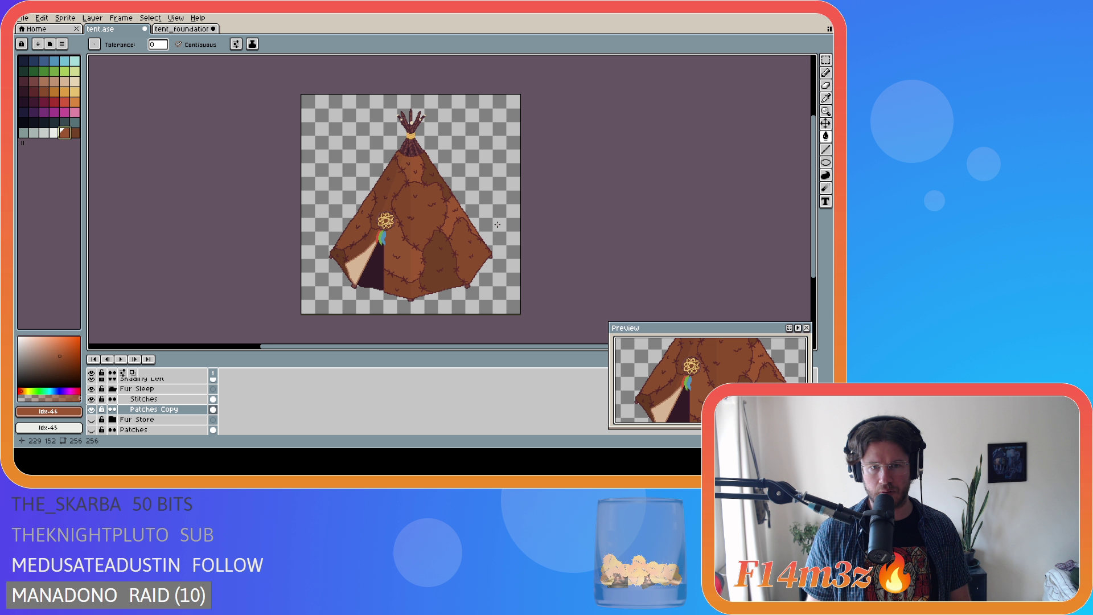
key("ctrl+z")
key("ctrl+z")
key("ctrl+z")
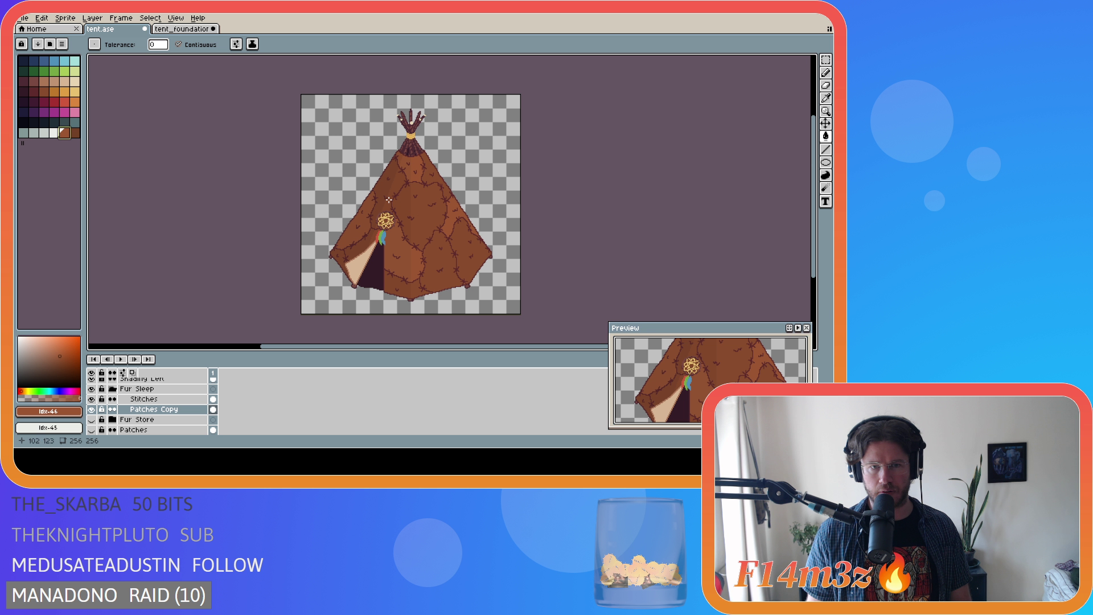
key("ctrl+z")
key("ctrl+z")
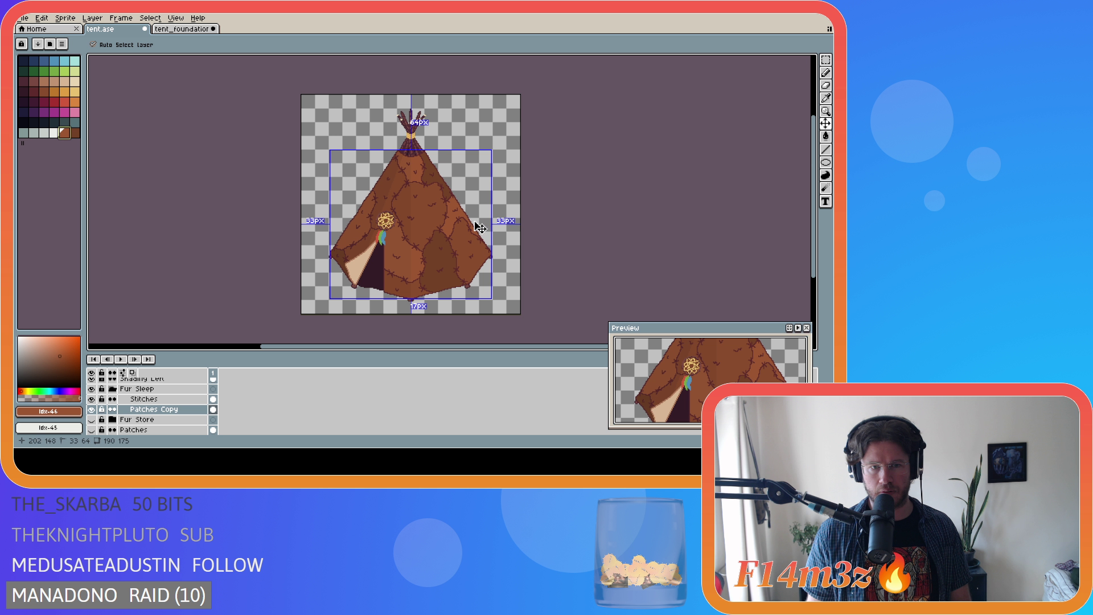
key("ctrl+y")
key("ctrl+y")
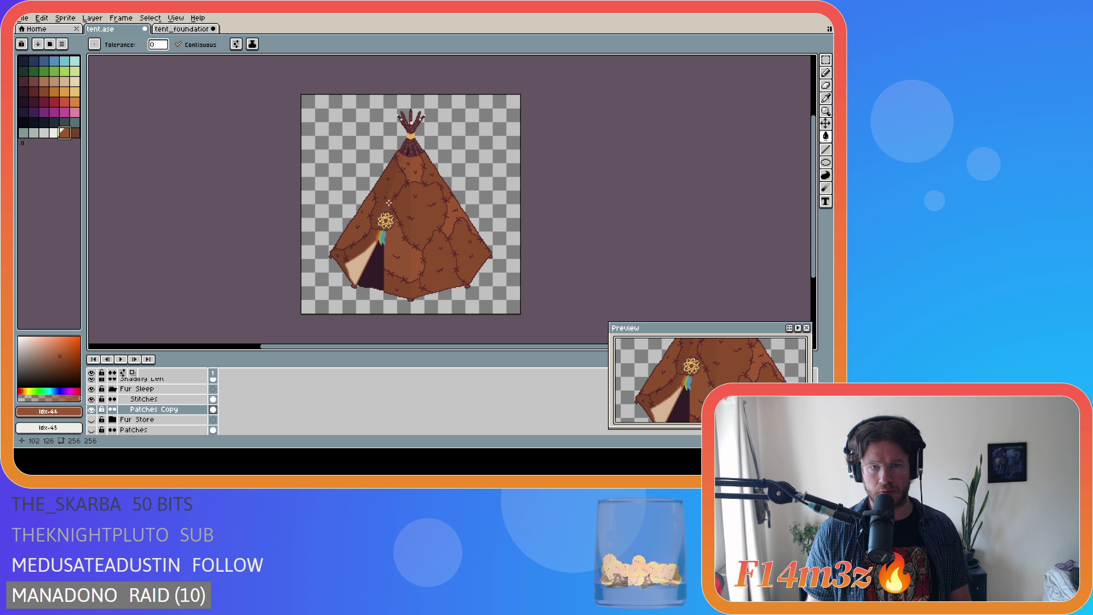
key("ctrl")
key("ctrl+z")
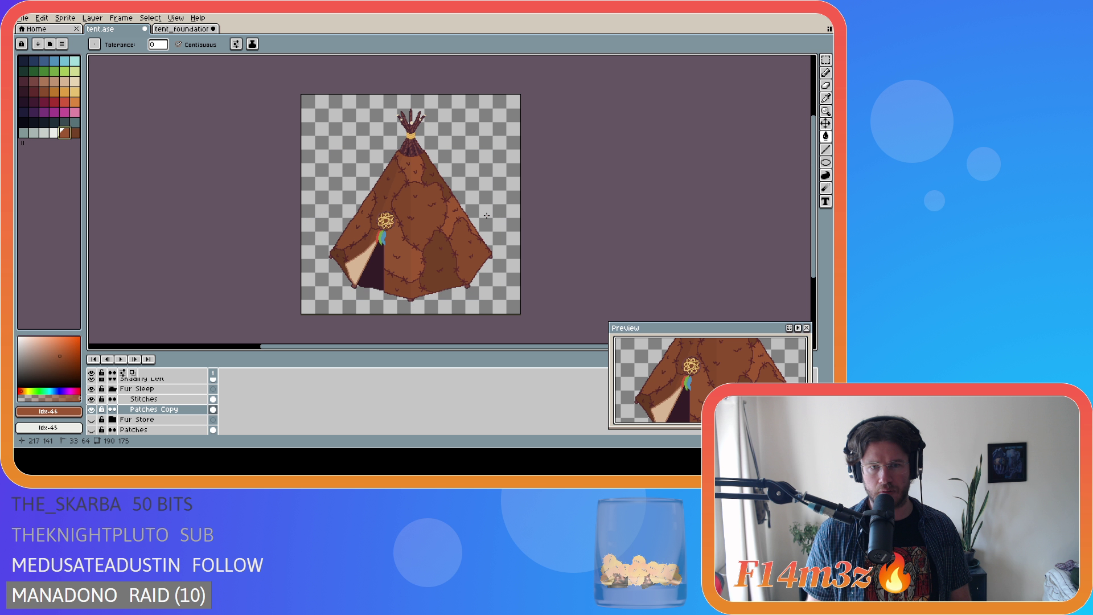
key("ctrl+y")
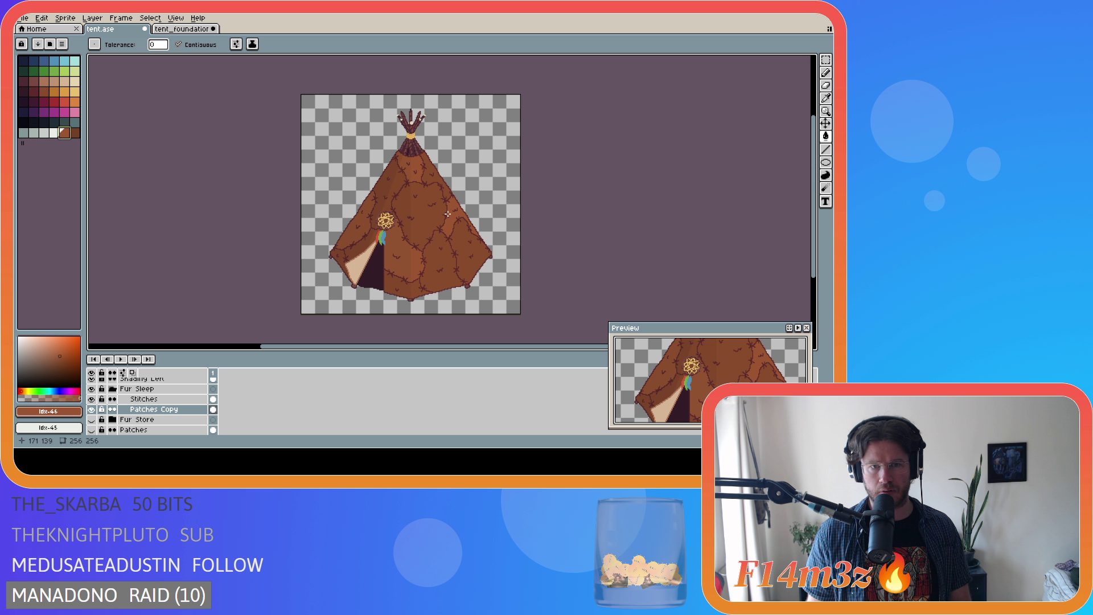
Revert to the lighter brown, fill two more tent patches, and undo the latest fill.
key("ctrl+z")
key("ctrl+z")
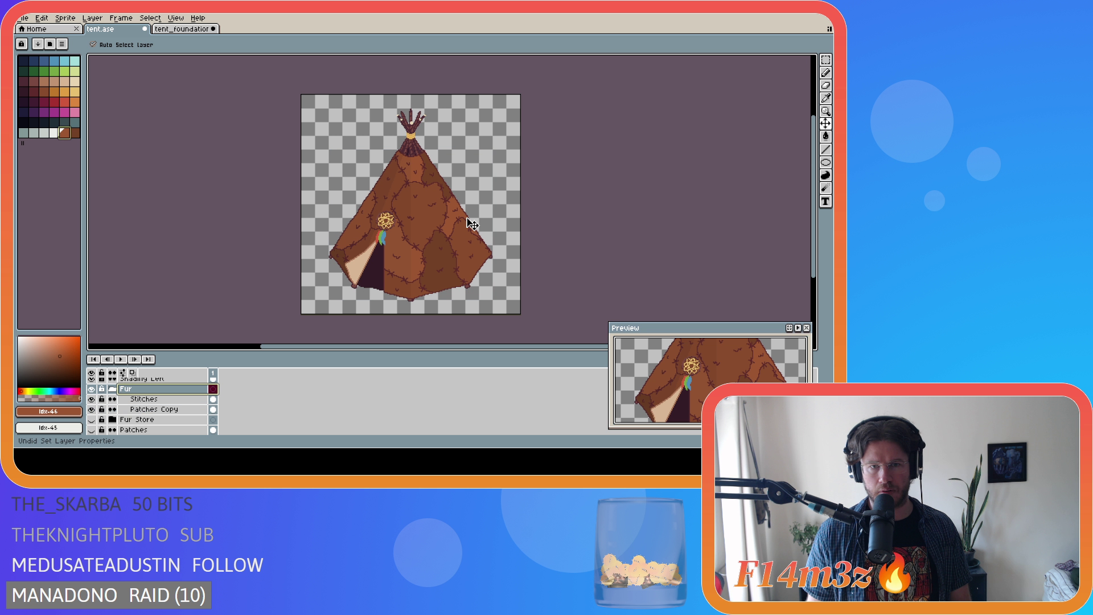
key("ctrl+y")
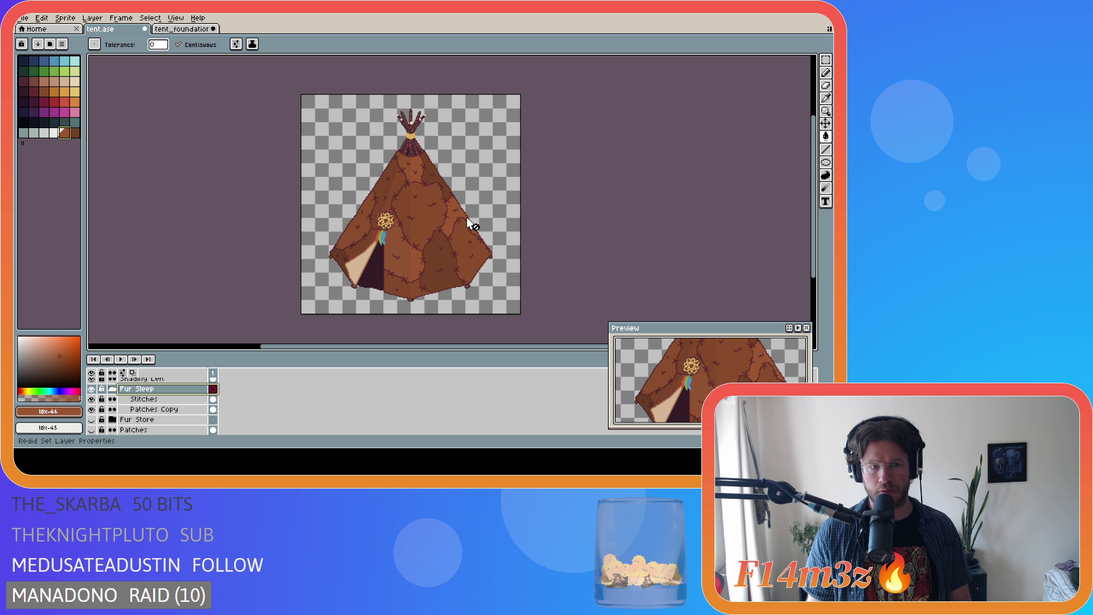
key("ctrl+y")
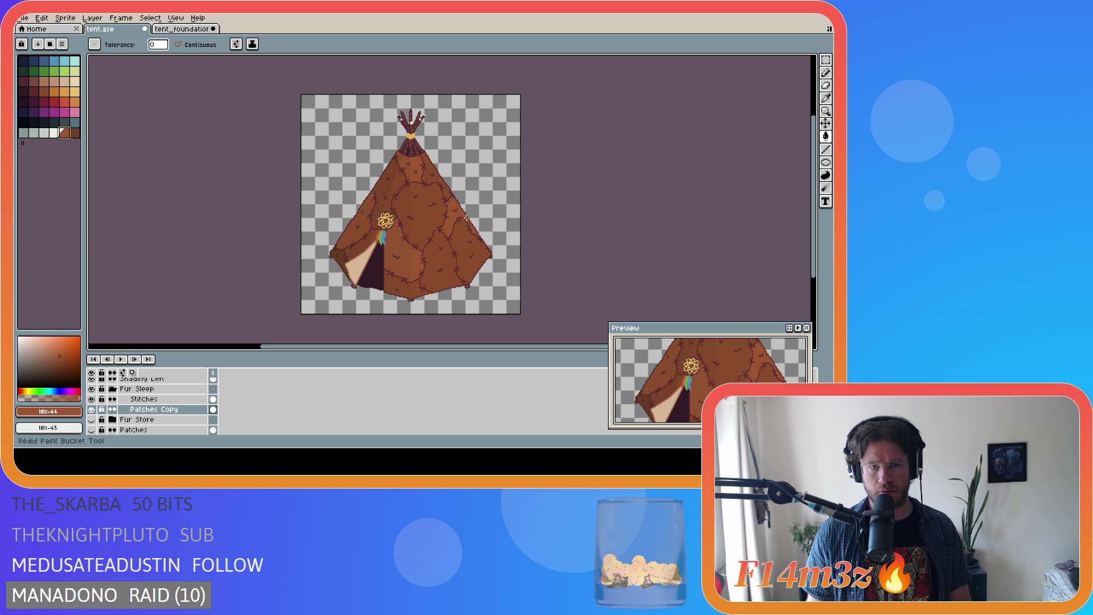
key("ctrl+z")
key("ctrl+z")
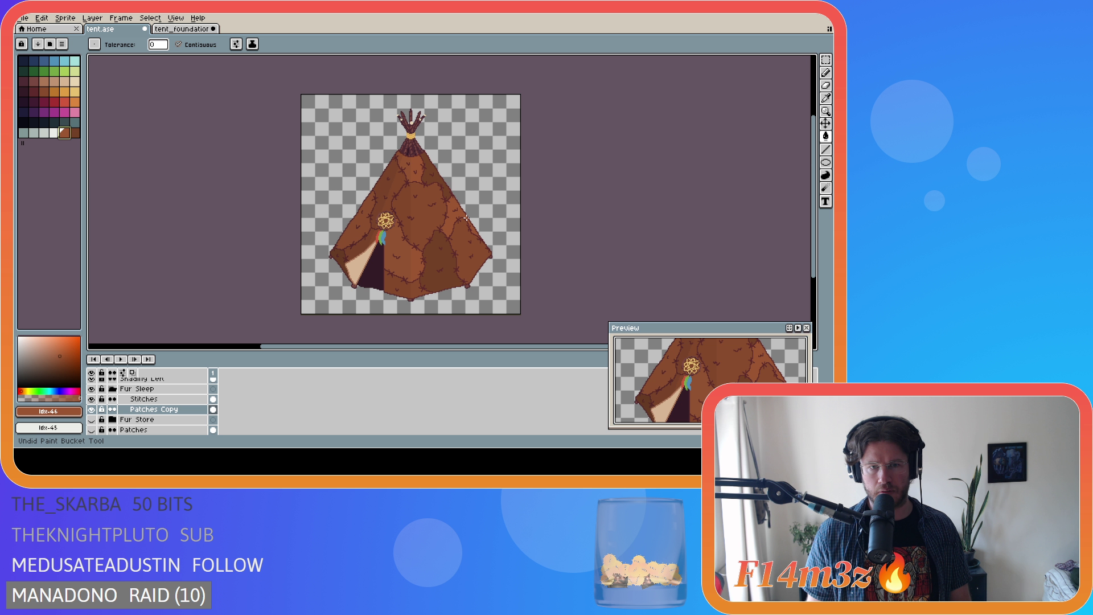
key("ctrl+z")
key("ctrl+z")
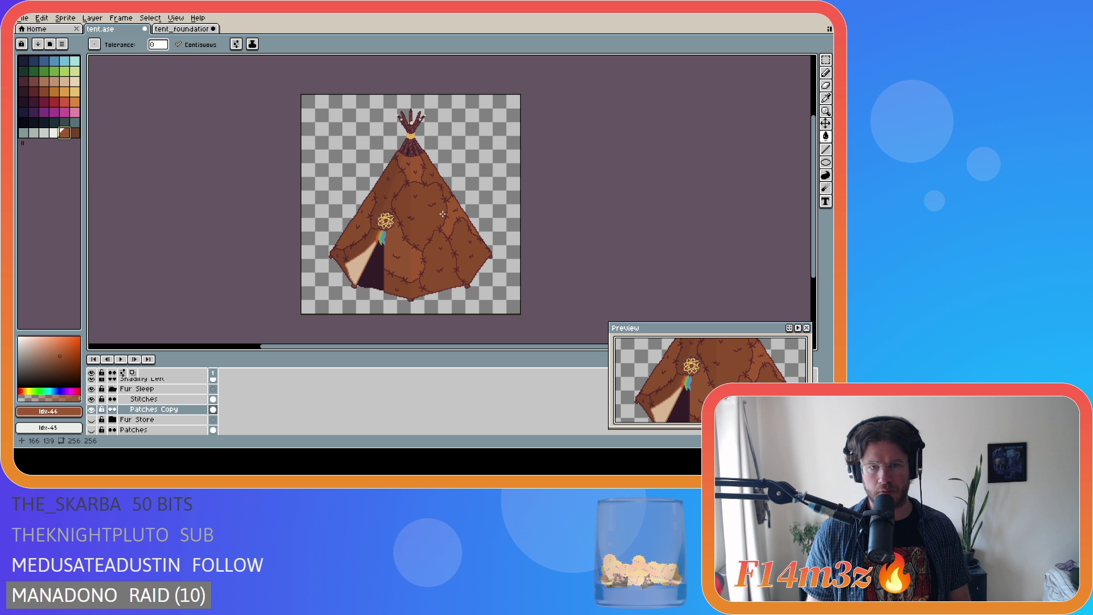
left_click(385, 192)
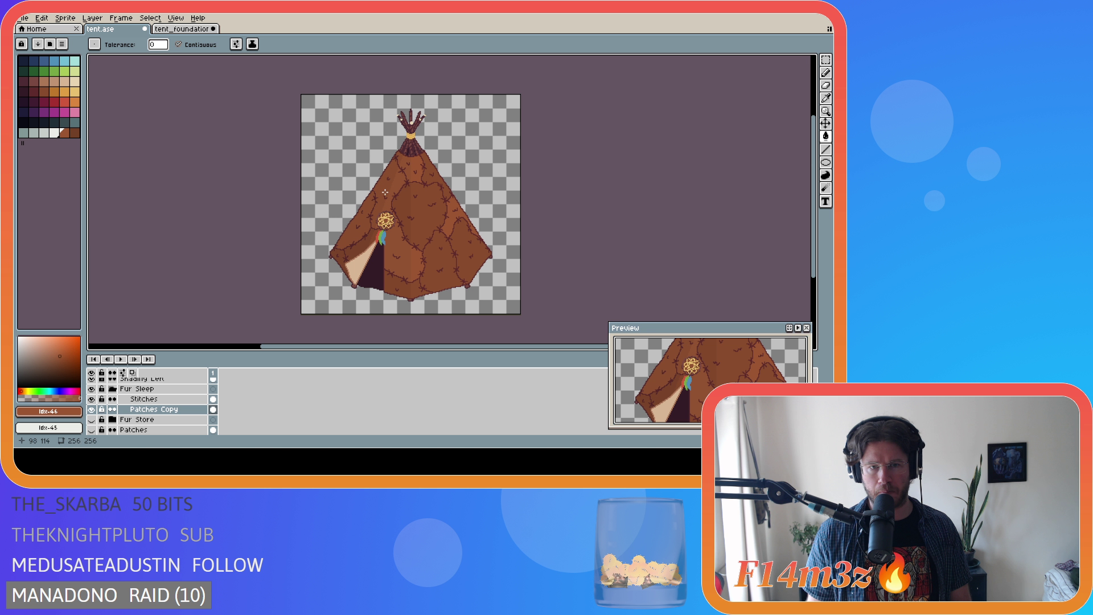
left_click(422, 215)
key("ctrl+z")
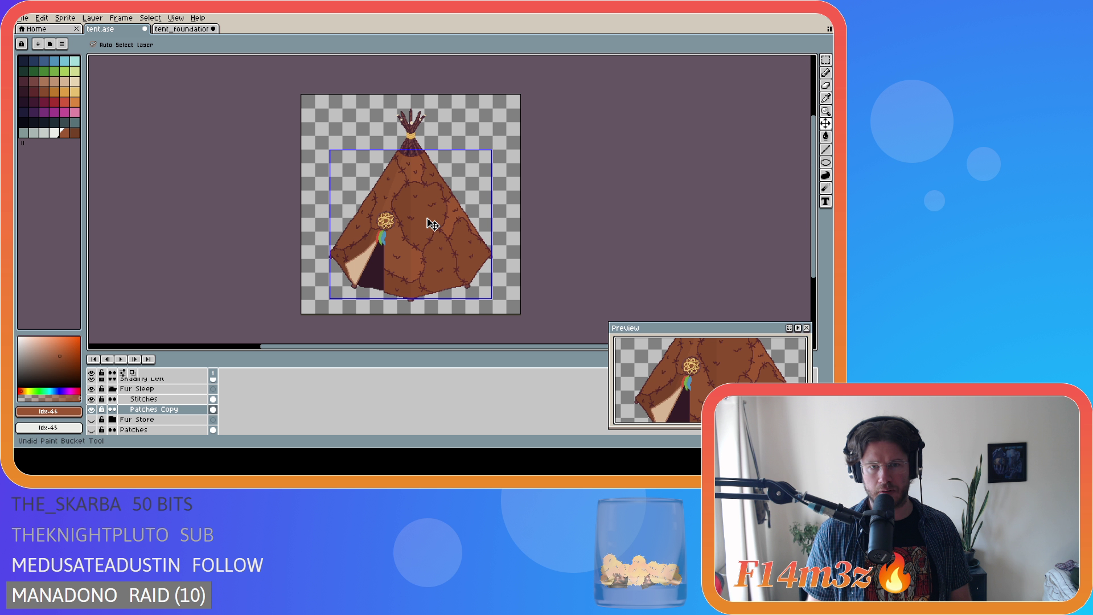
scroll(395, 196, "up", 1)
scroll(404, 171, "up", 1)
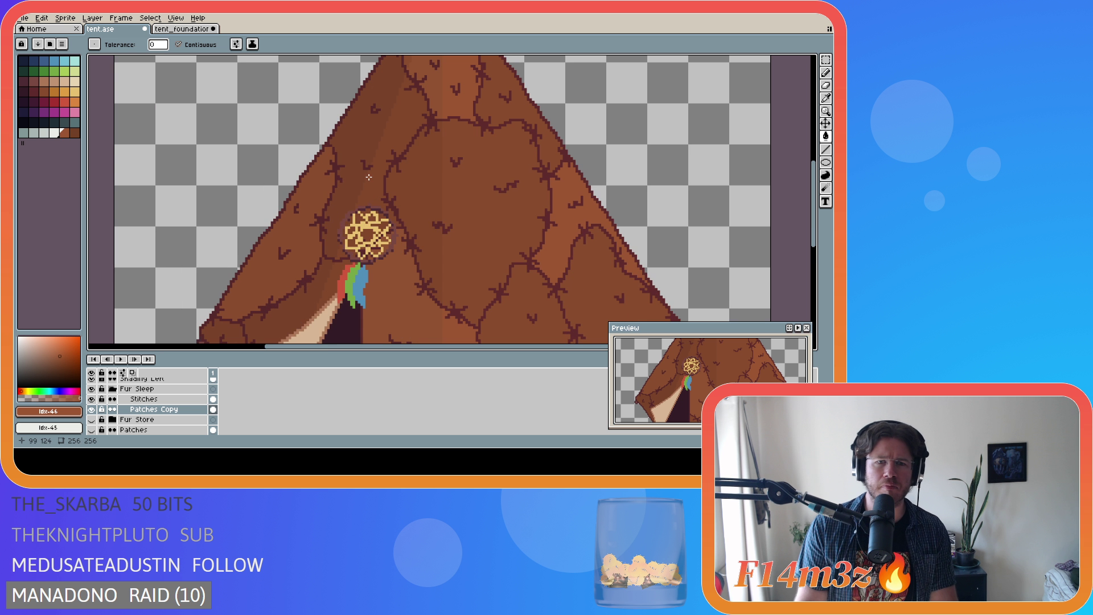
scroll(413, 145, "up", 1)
scroll(417, 156, "down", 1)
scroll(422, 171, "down", 1)
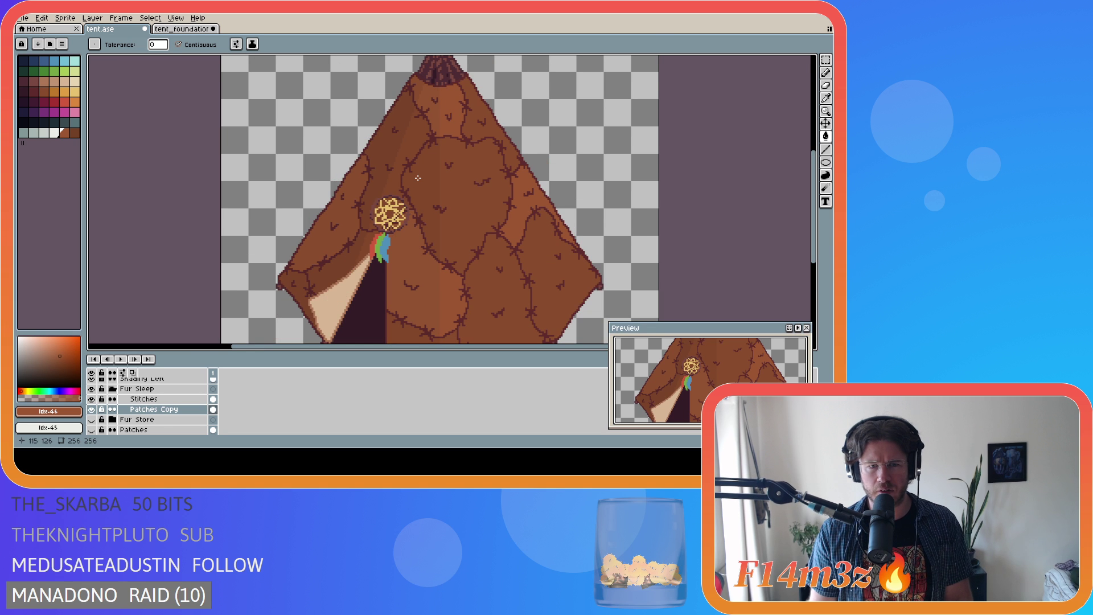
scroll(427, 185, "down", 1)
key("v")
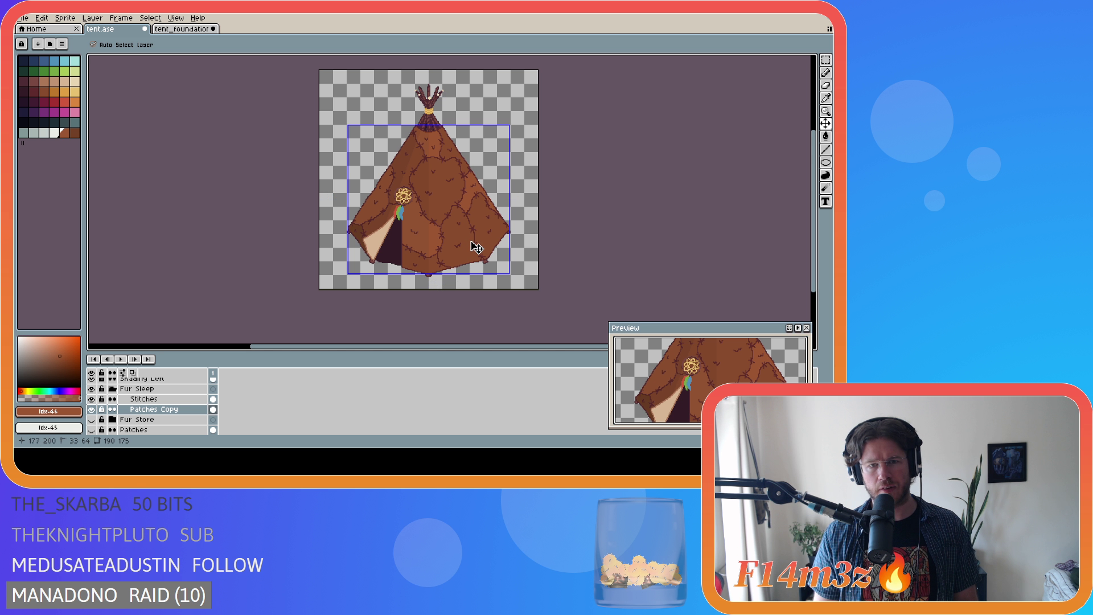
key("g")
left_click(474, 249)
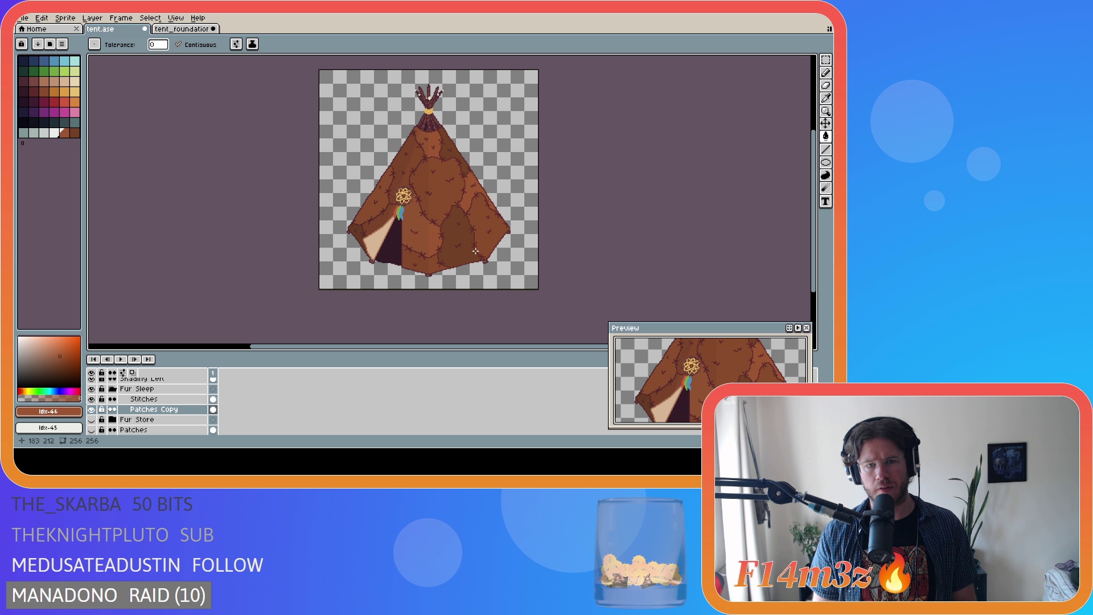
key("ctrl+z")
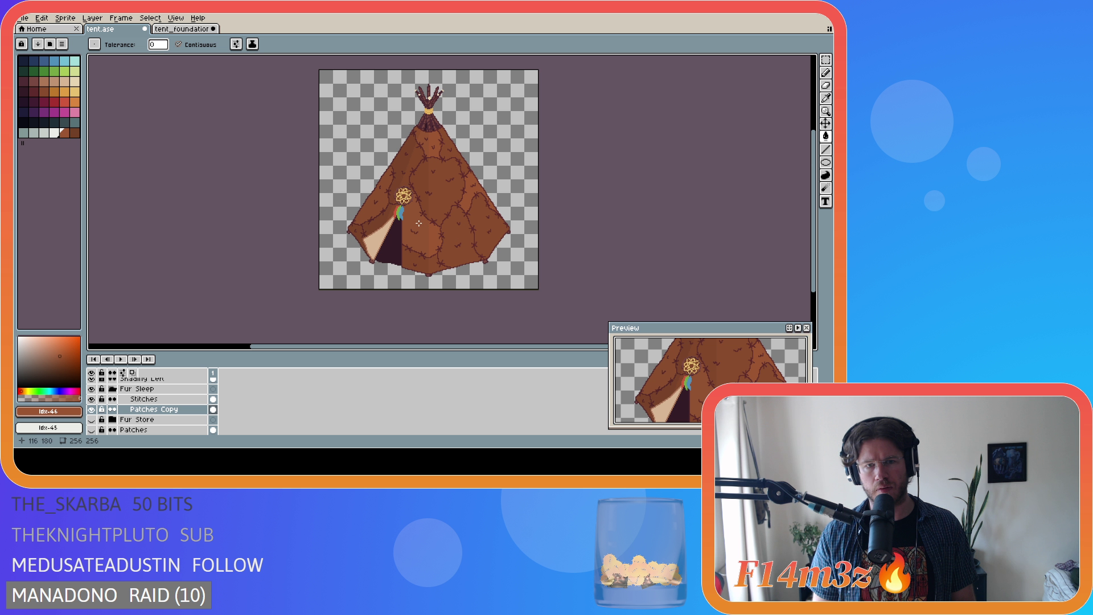
left_click(406, 165)
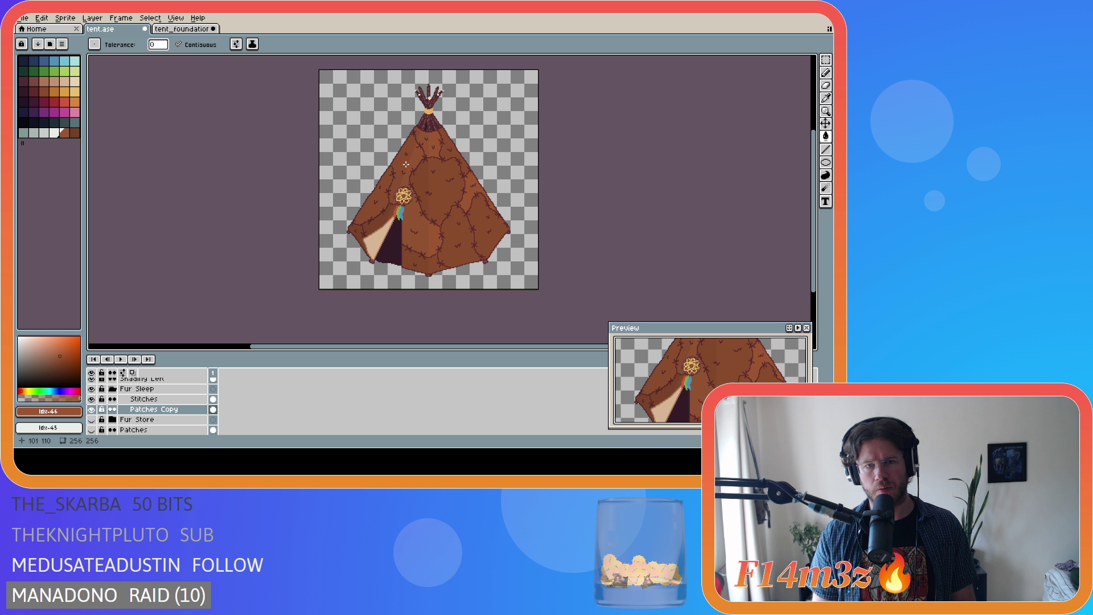
left_click(432, 184)
left_click(488, 226)
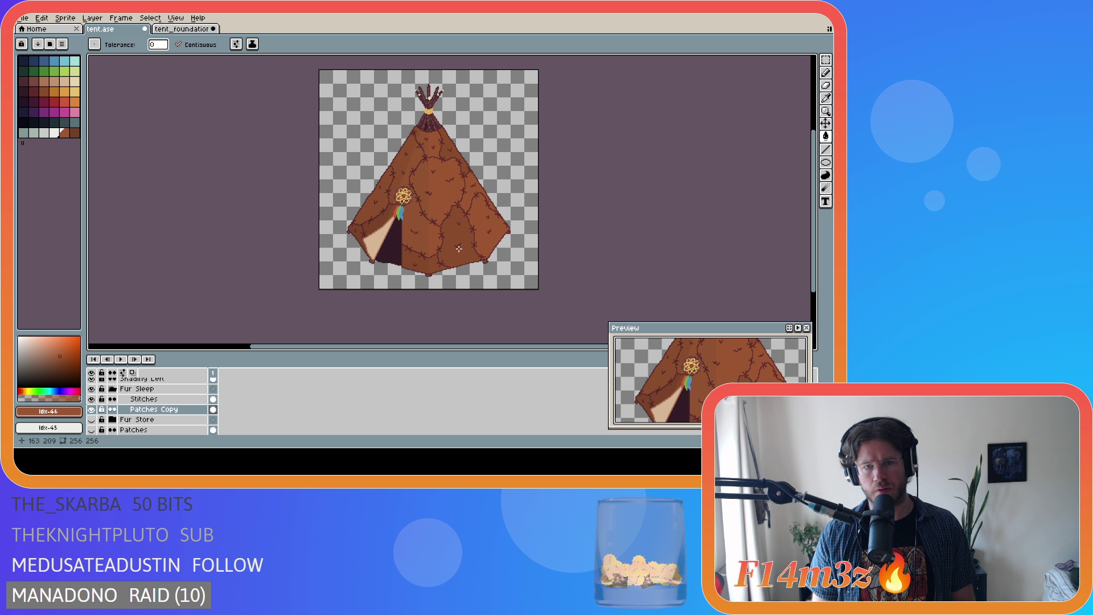
left_click(463, 238)
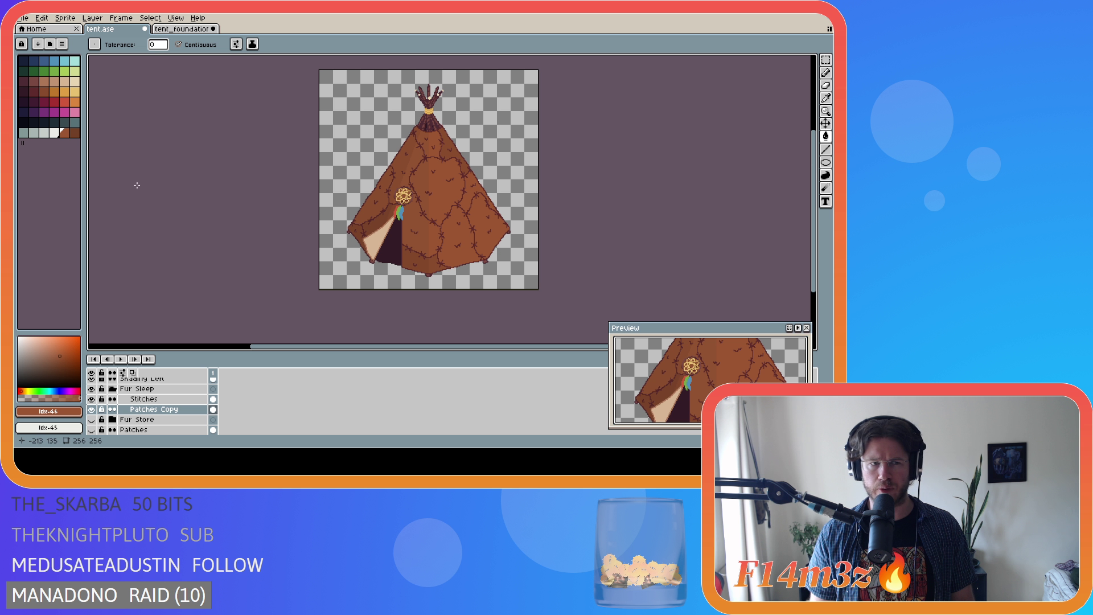
Raise the lightness of the index-46 brown to 50 in HSL.
left_click(65, 134)
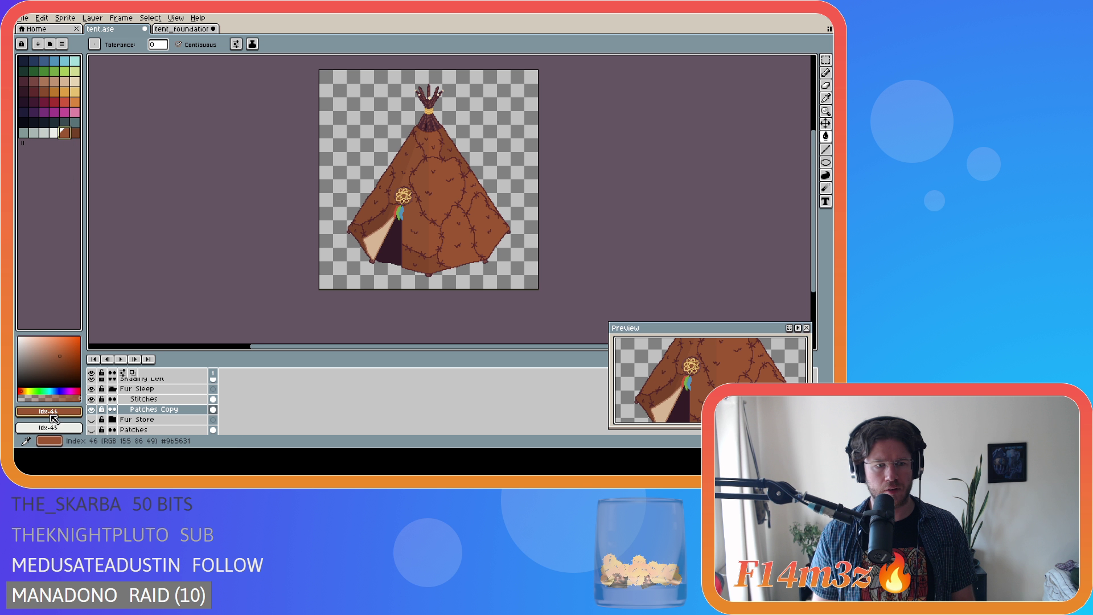
left_click(49, 411)
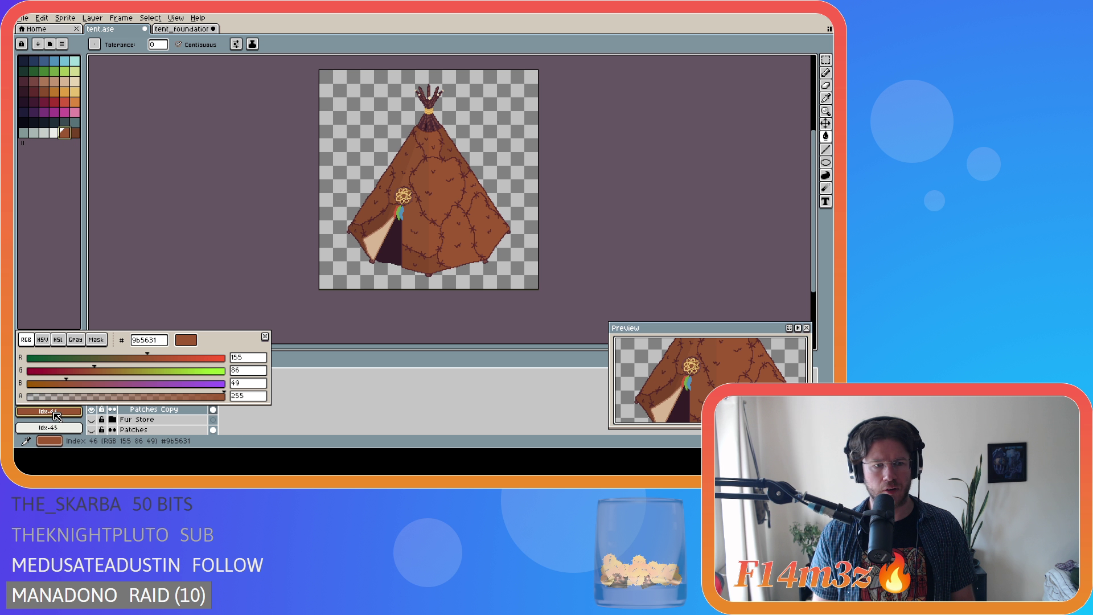
left_click(58, 339)
left_click(237, 385)
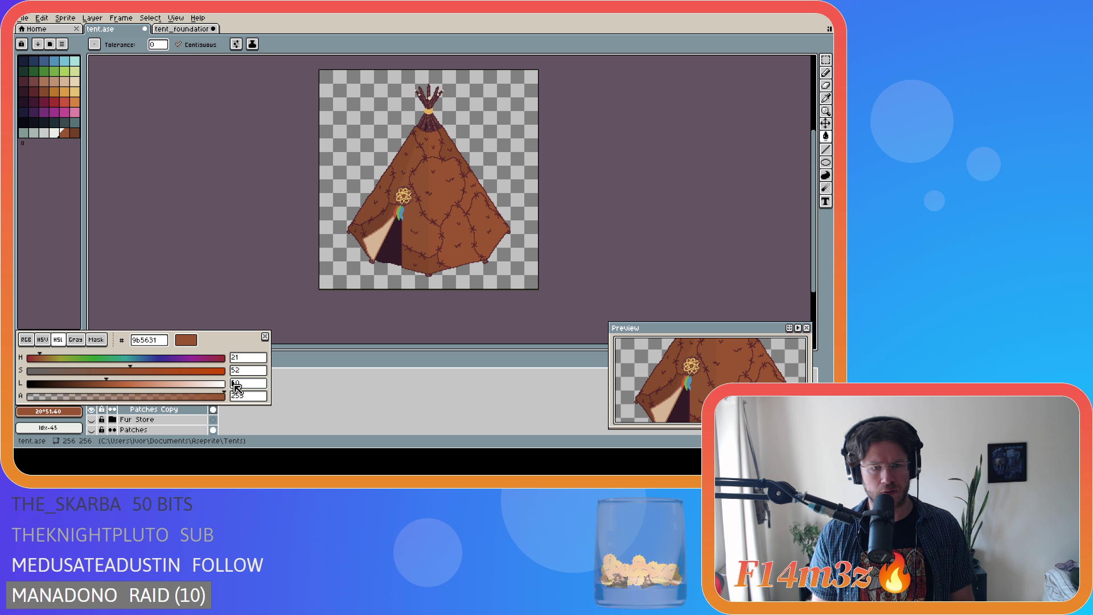
type("50")
key("Return")
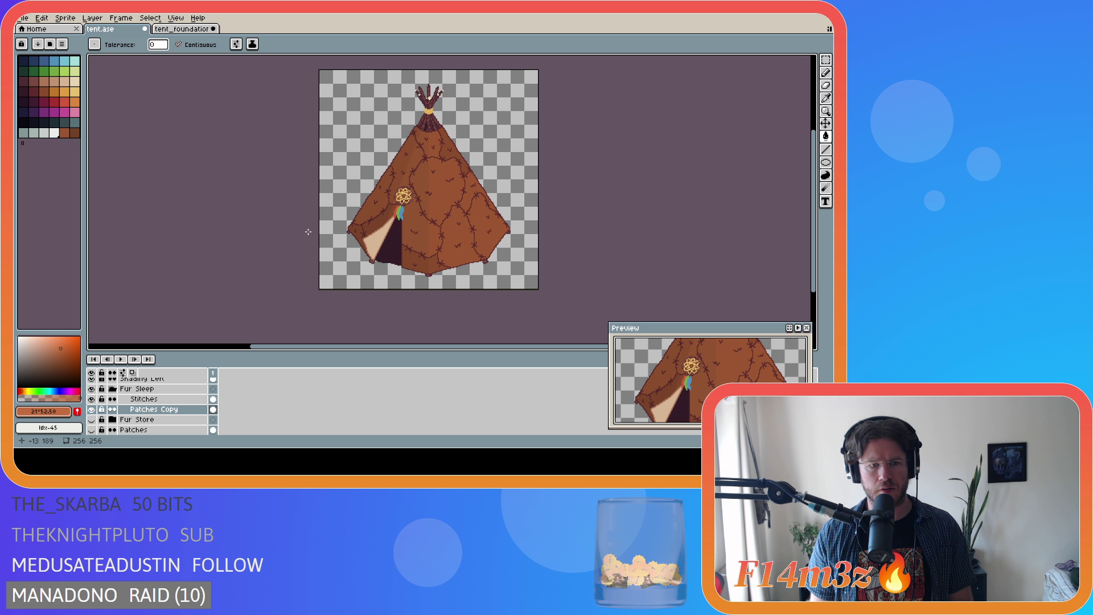
Compare the patch fills by stepping back and forward through the history.
key("ctrl+z")
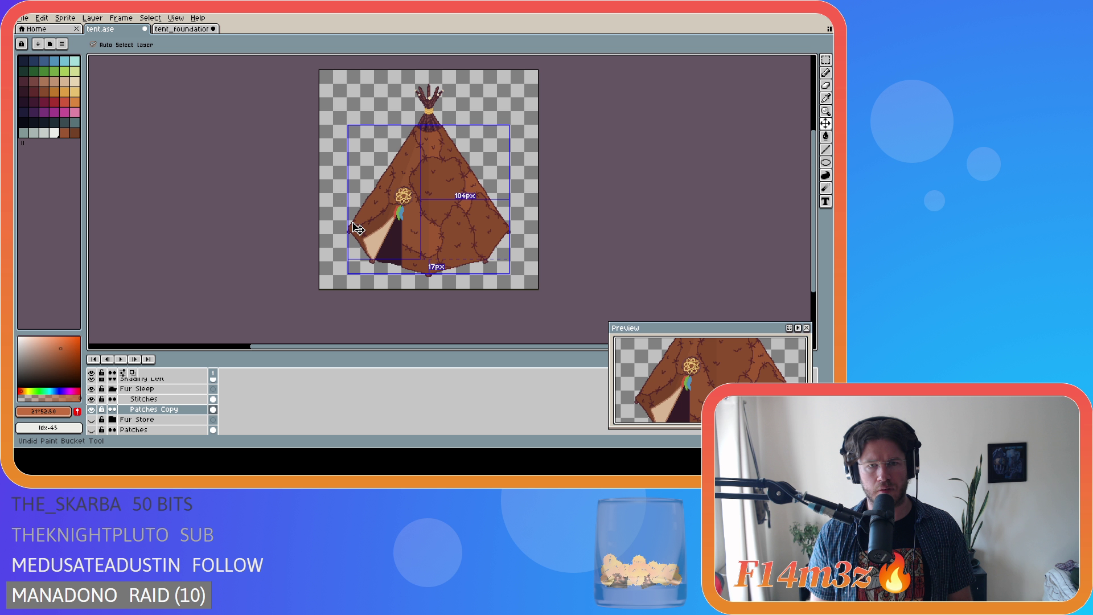
key("ctrl+z")
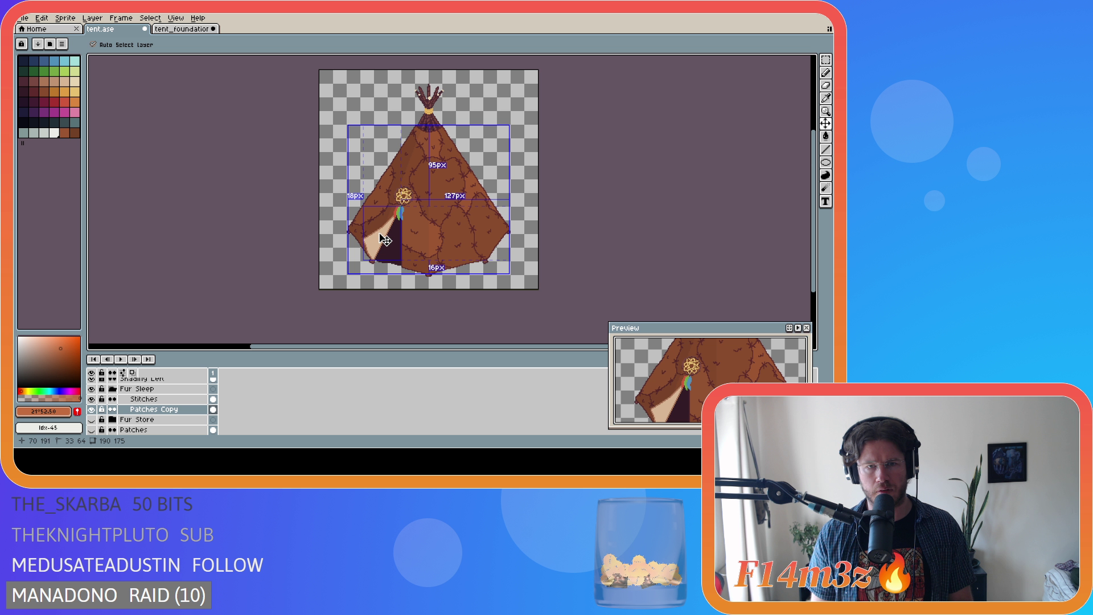
key("ctrl+y")
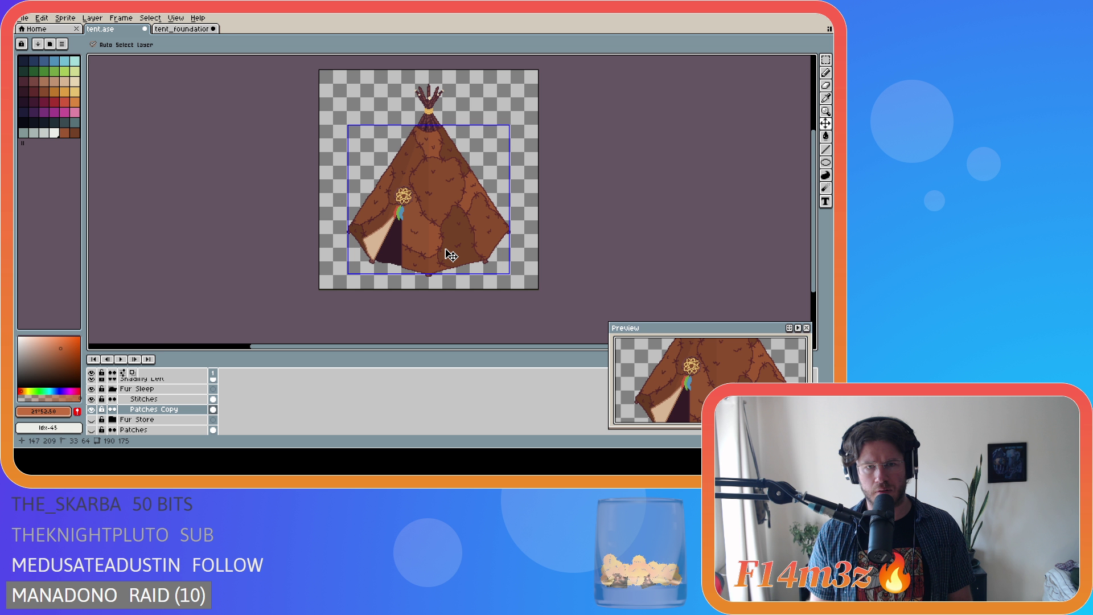
key("ctrl+y")
key("ctrl+y")
key("ctrl+y")
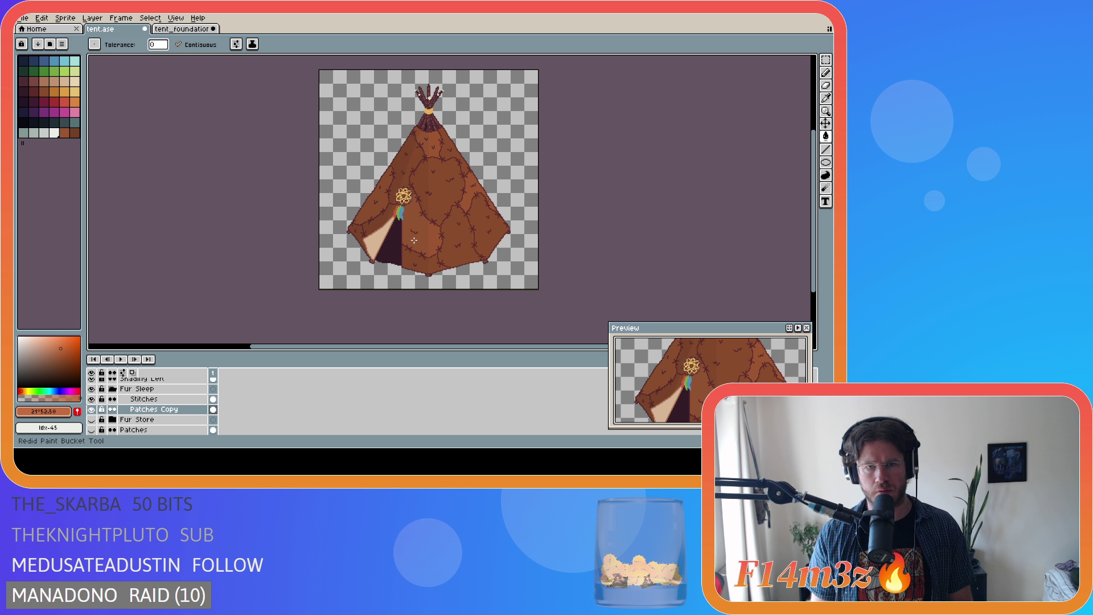
key("ctrl+y")
key("ctrl+y")
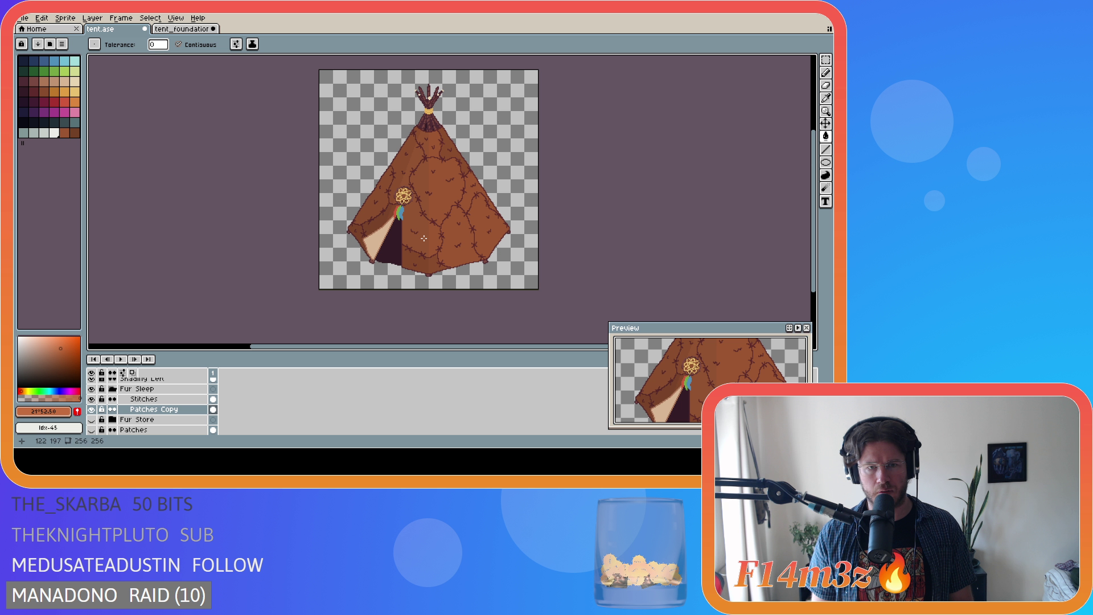
key("ctrl+y")
Fill the left, small upper and right-middle patches with the lighter shade, then compare.
left_click(380, 195)
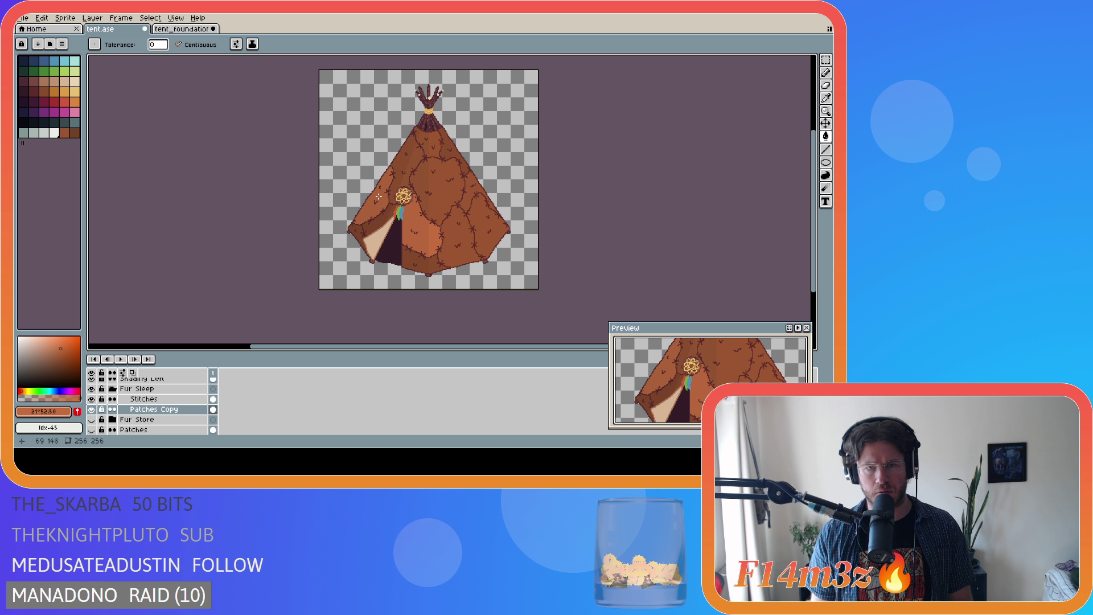
left_click(428, 151)
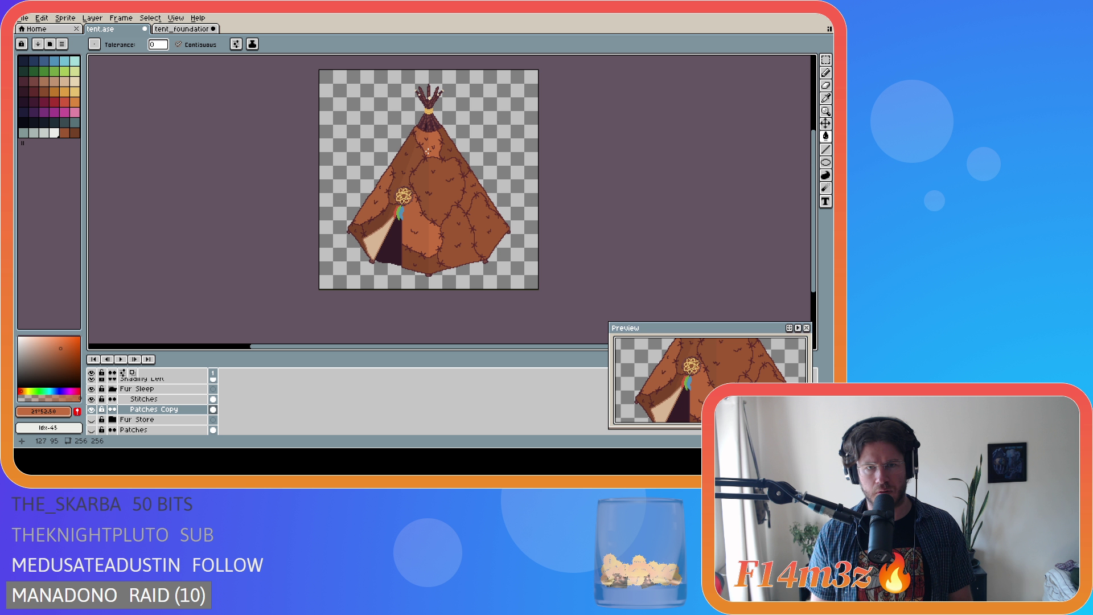
left_click(472, 193)
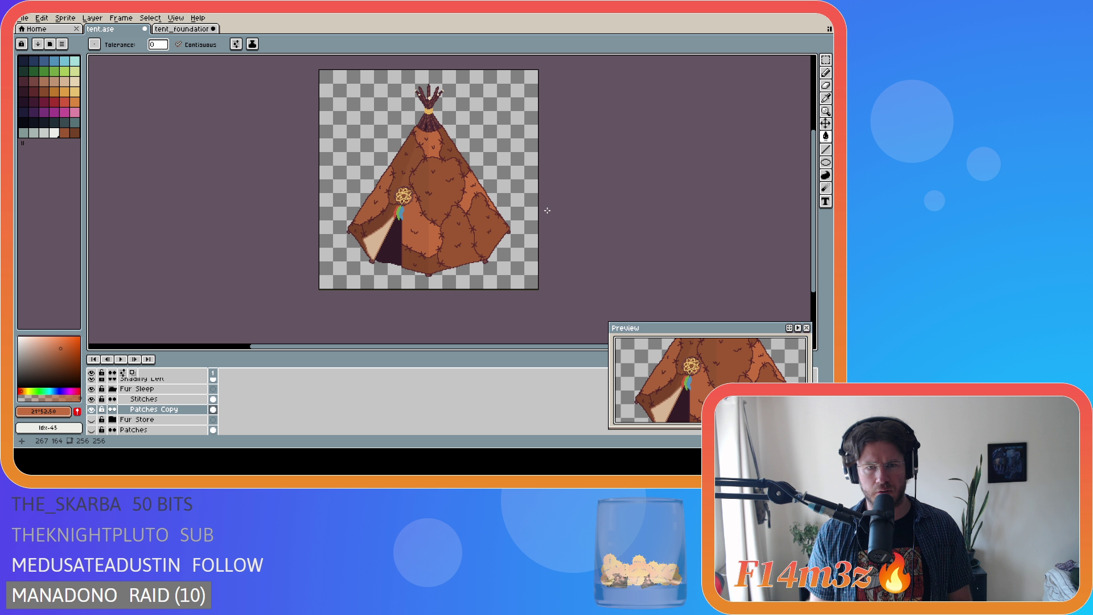
key("ctrl+z")
key("ctrl+z")
key("ctrl+z")
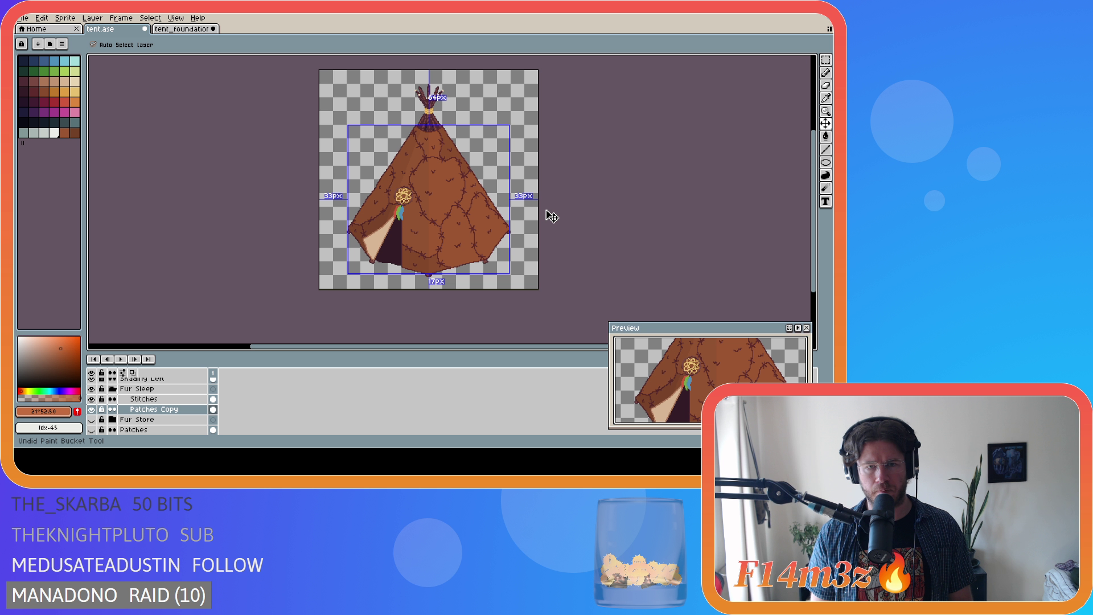
key("ctrl+z")
key("ctrl+z")
key("ctrl+z")
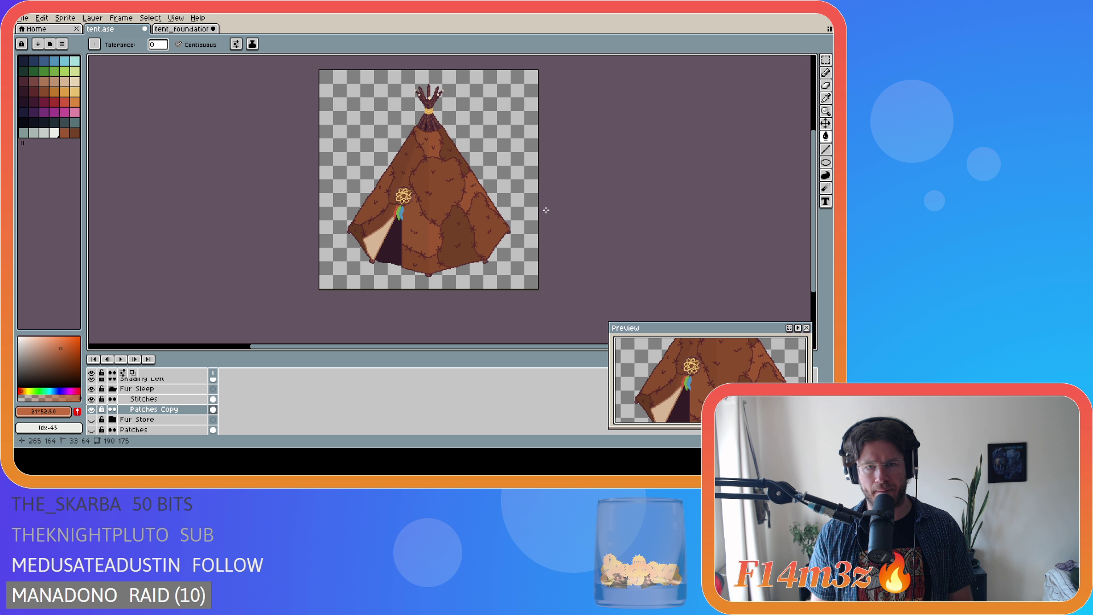
key("ctrl+y")
key("ctrl+y")
key("ctrl+y")
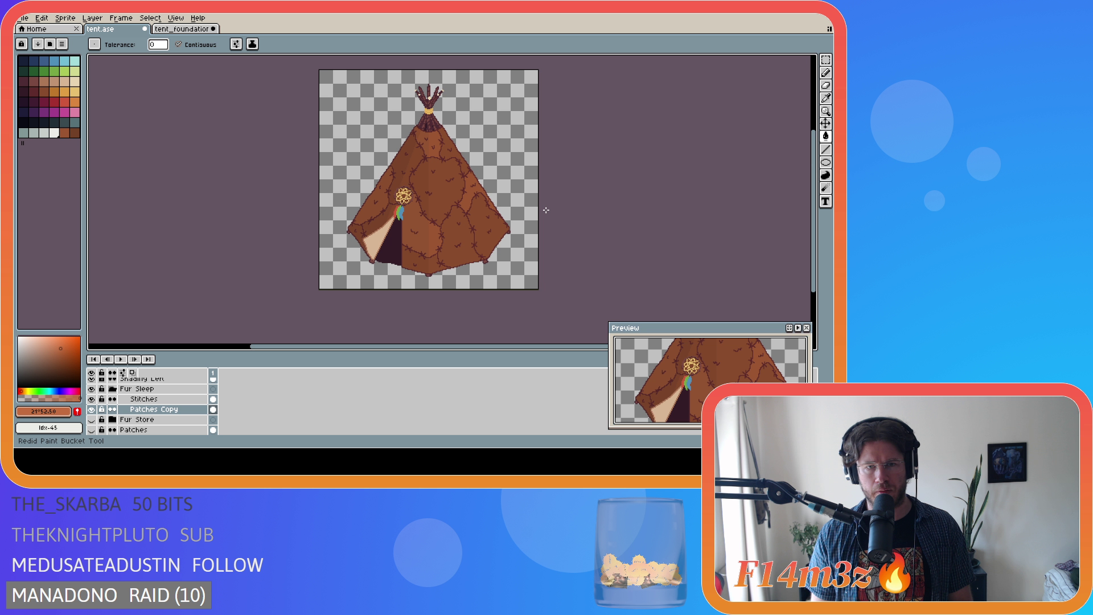
key("ctrl+y")
key("ctrl+y")
key("ctrl+y")
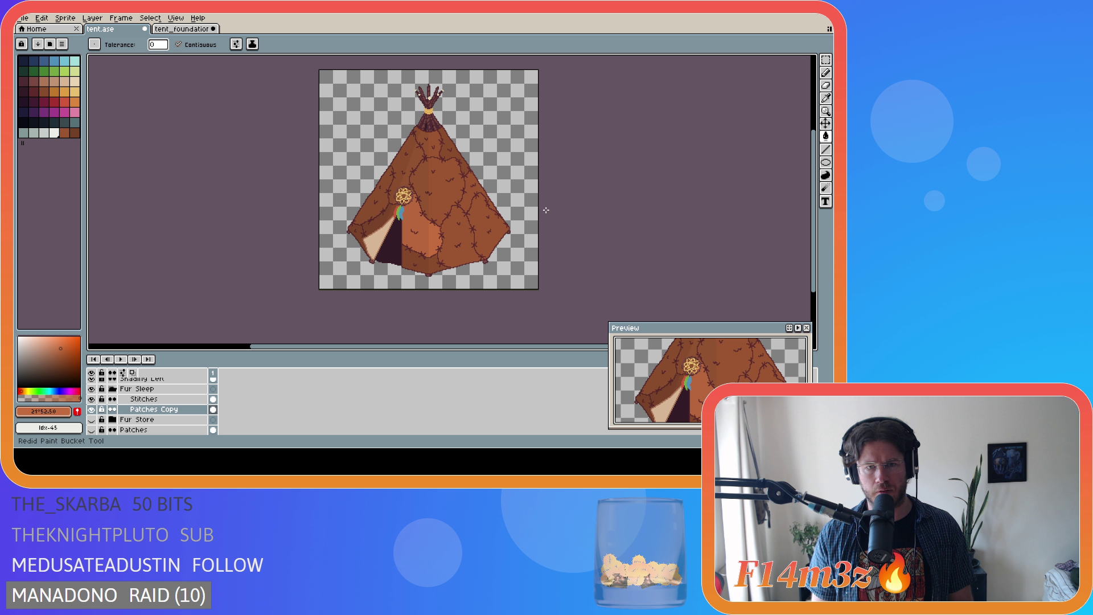
key("ctrl+z")
key("ctrl+z")
key("ctrl+z")
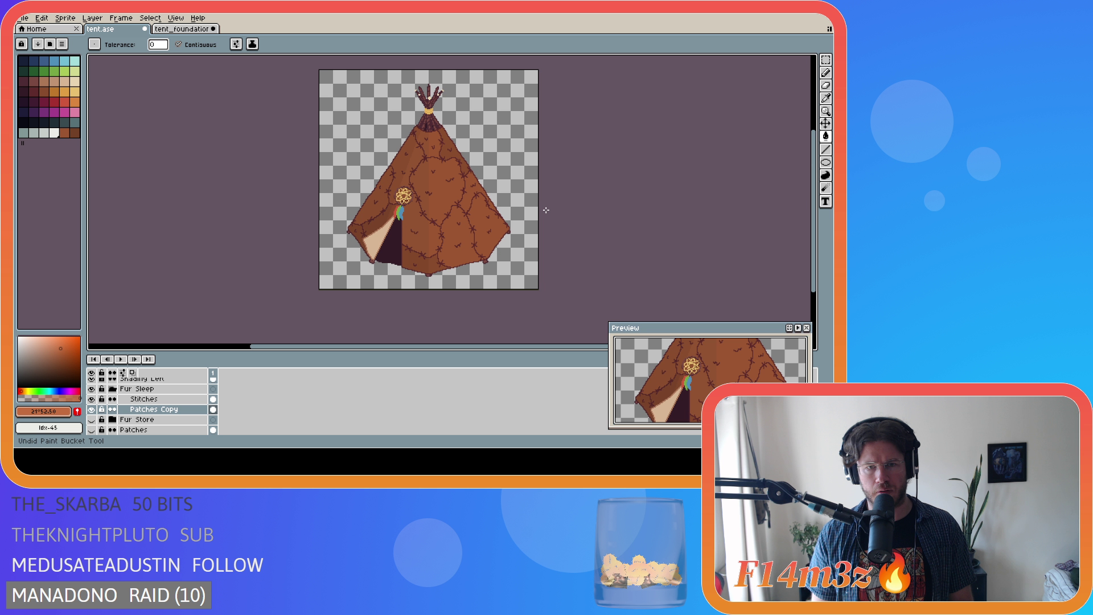
Compare the lighter fills once more, then save tent.ase.
key("ctrl+z")
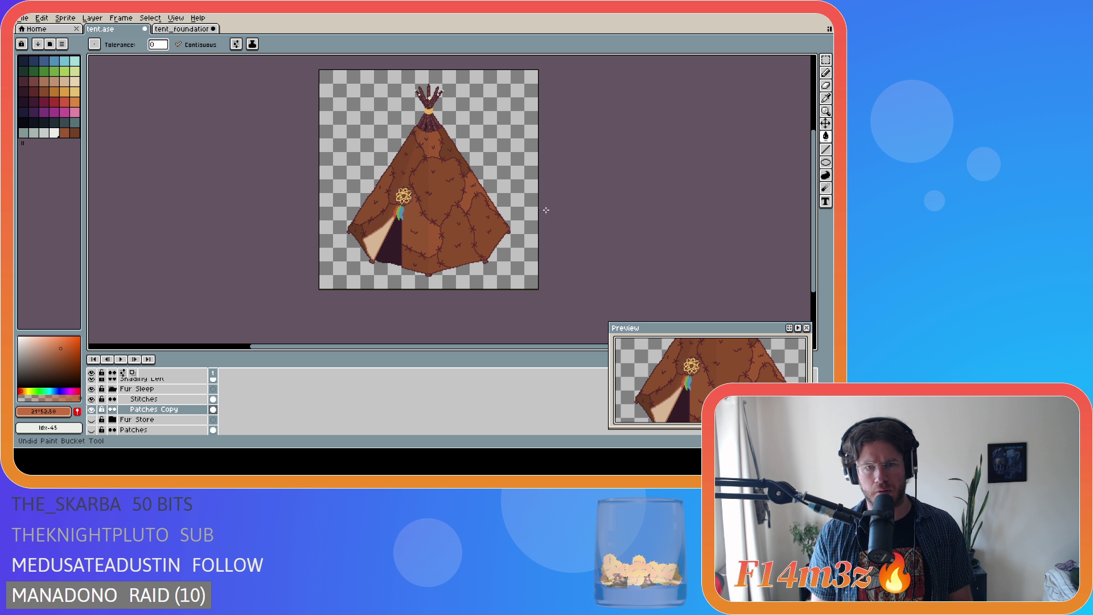
key("ctrl+z")
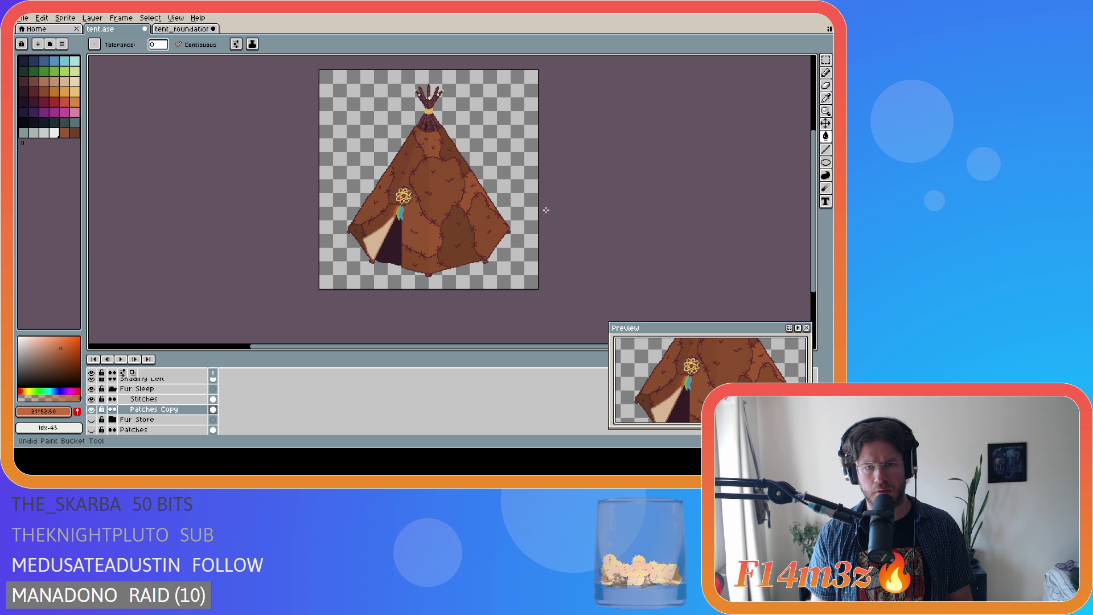
key("ctrl+y")
key("ctrl+y")
key("ctrl+y")
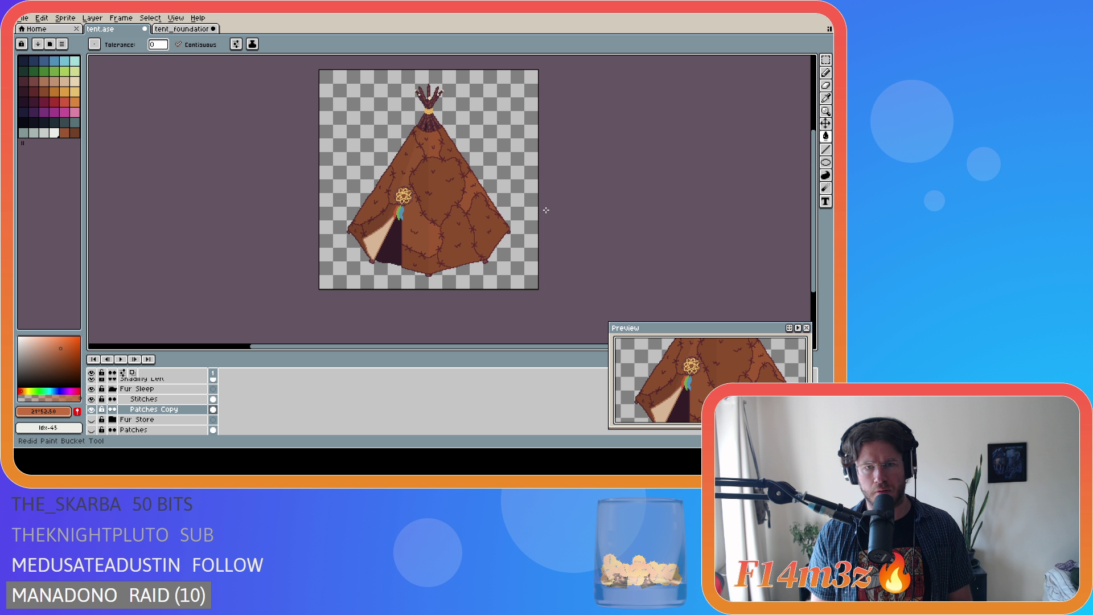
key("ctrl+y")
key("ctrl+y")
key("ctrl+y")
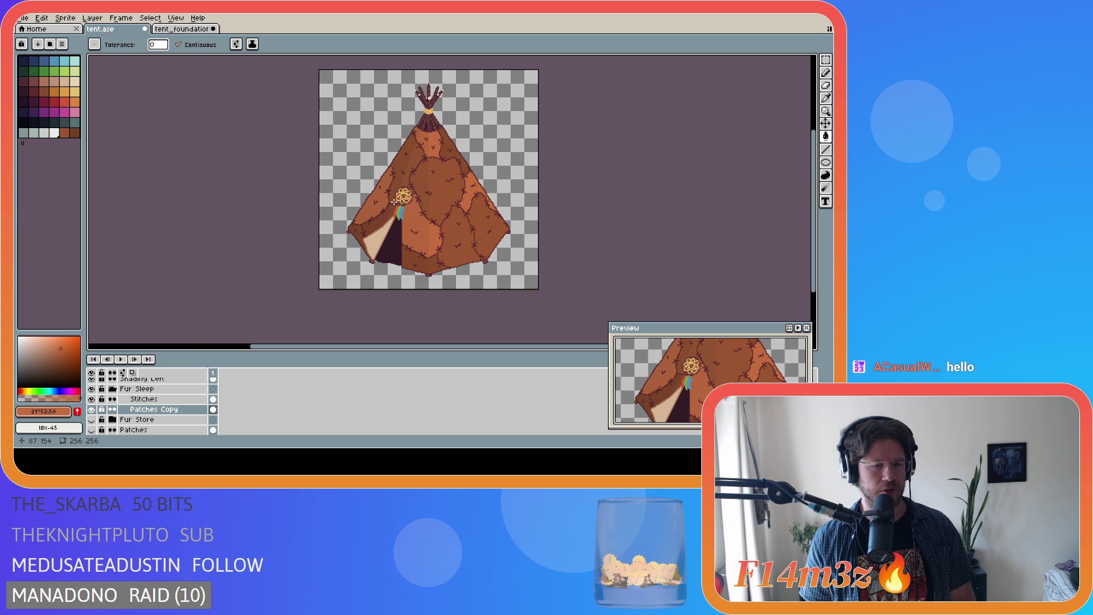
key("ctrl+s")
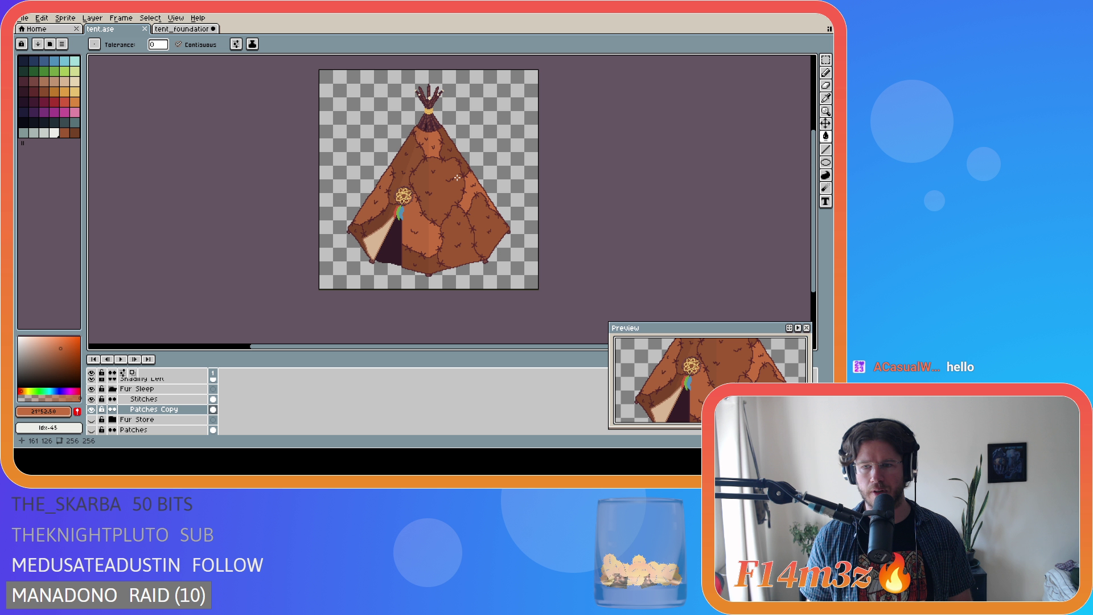
Dismiss a right-click popup and undo the lighter patch fills.
right_click(462, 194)
key("Escape")
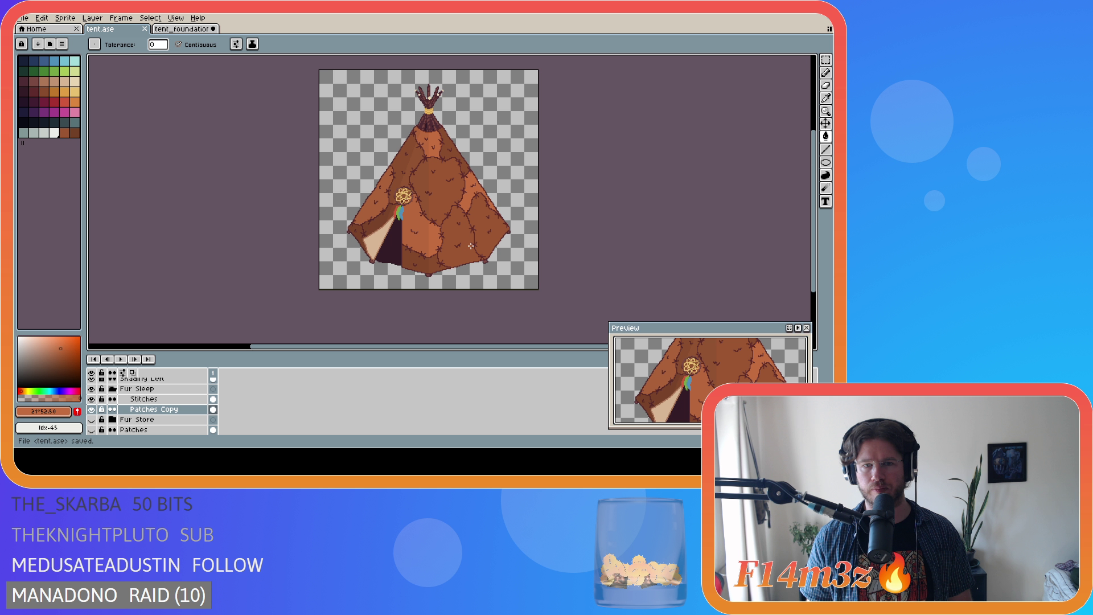
key("ctrl+z")
key("ctrl+z")
key("ctrl+z")
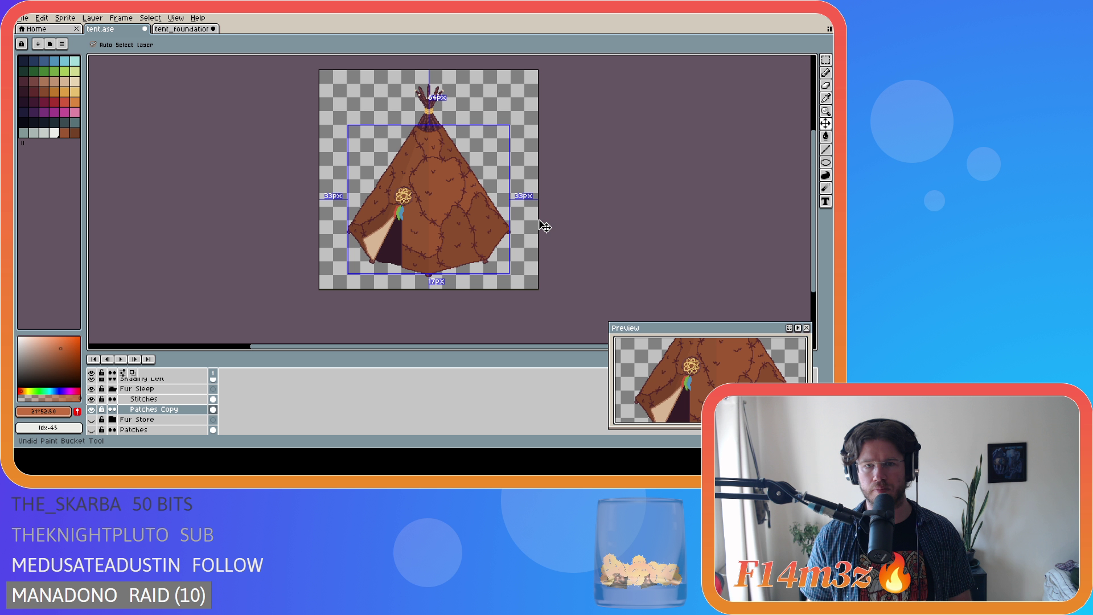
Compare the tent with and without the lighter fills, ending with the darker patches restored.
key("ctrl+z")
key("ctrl+z")
key("ctrl+z")
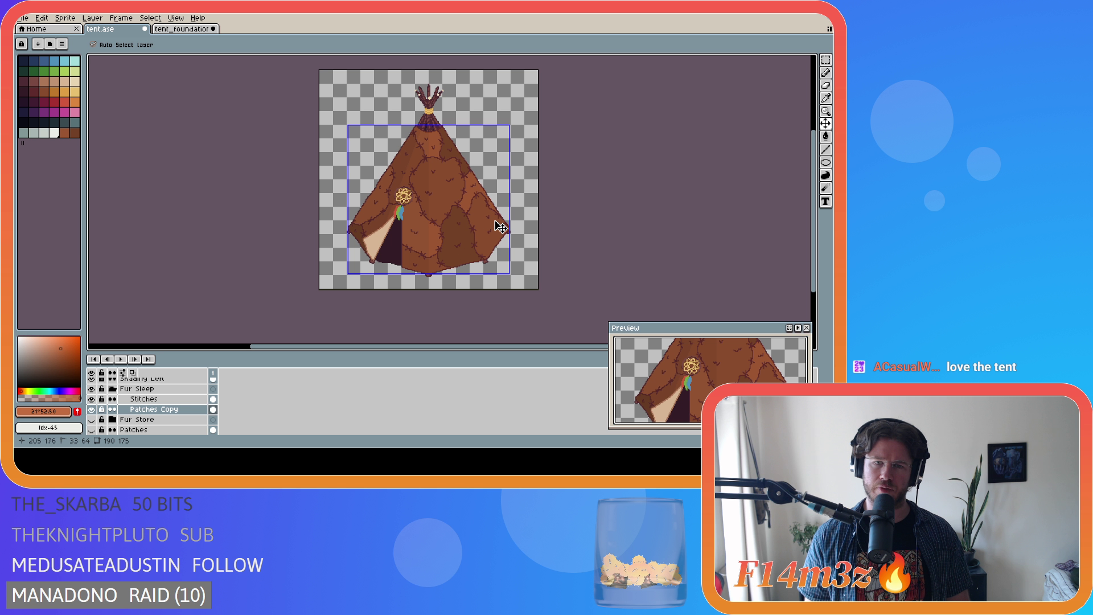
key("g")
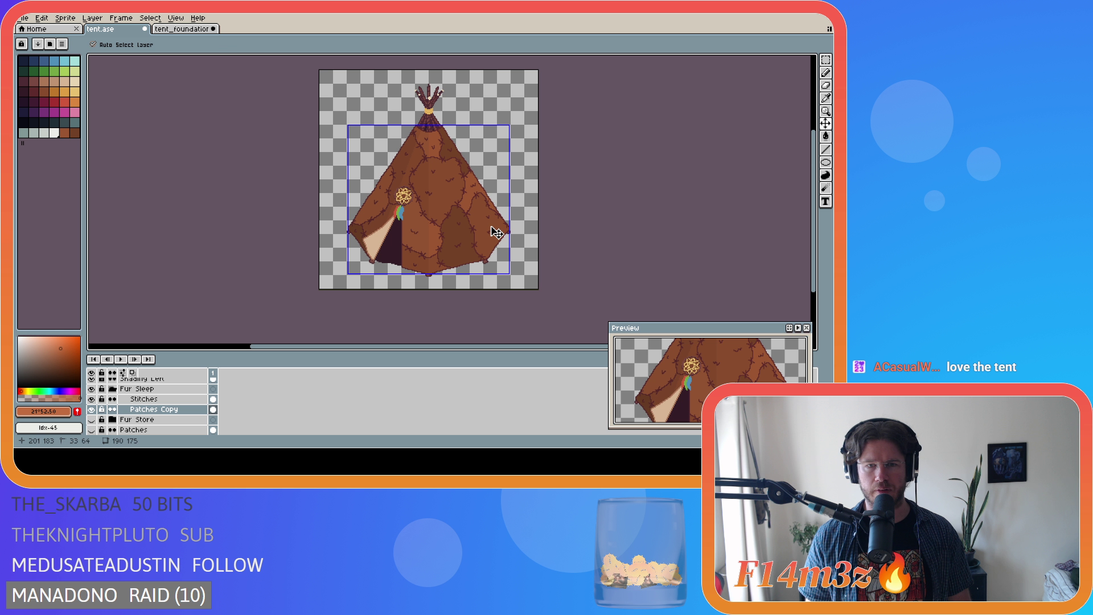
key("ctrl+y")
key("ctrl+y")
key("ctrl+y")
key("ctrl+y")
key("ctrl+y")
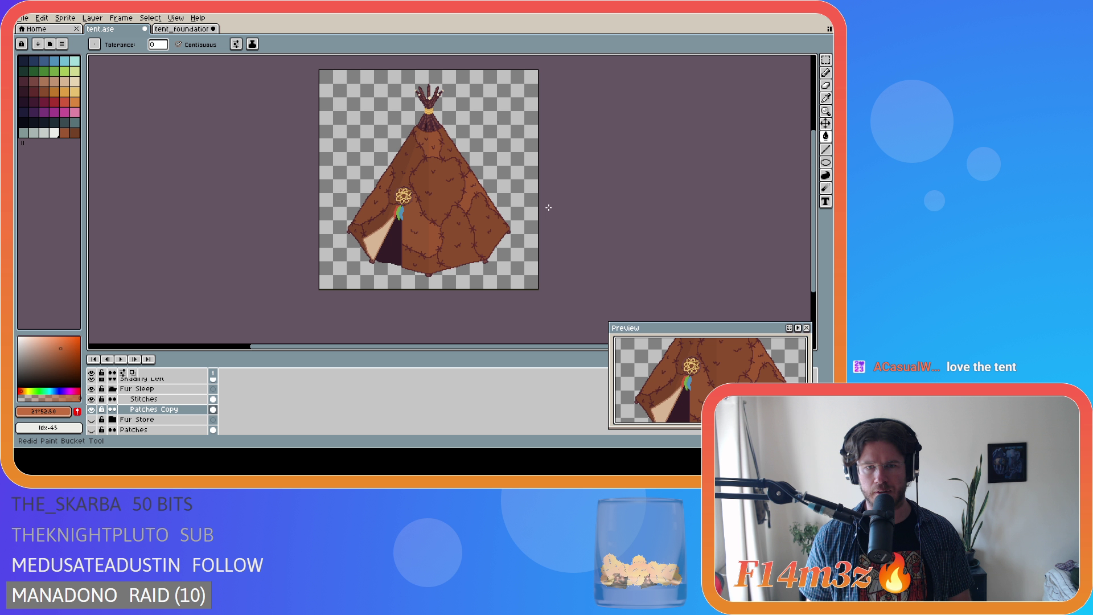
key("ctrl+y")
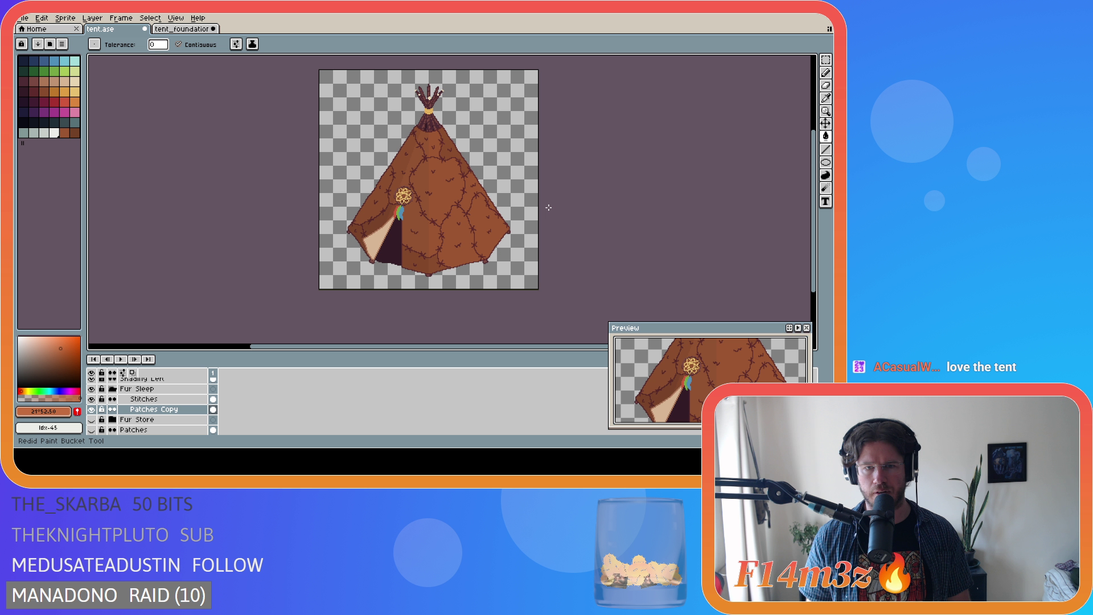
key("ctrl+y")
key("ctrl+y")
key("ctrl+y")
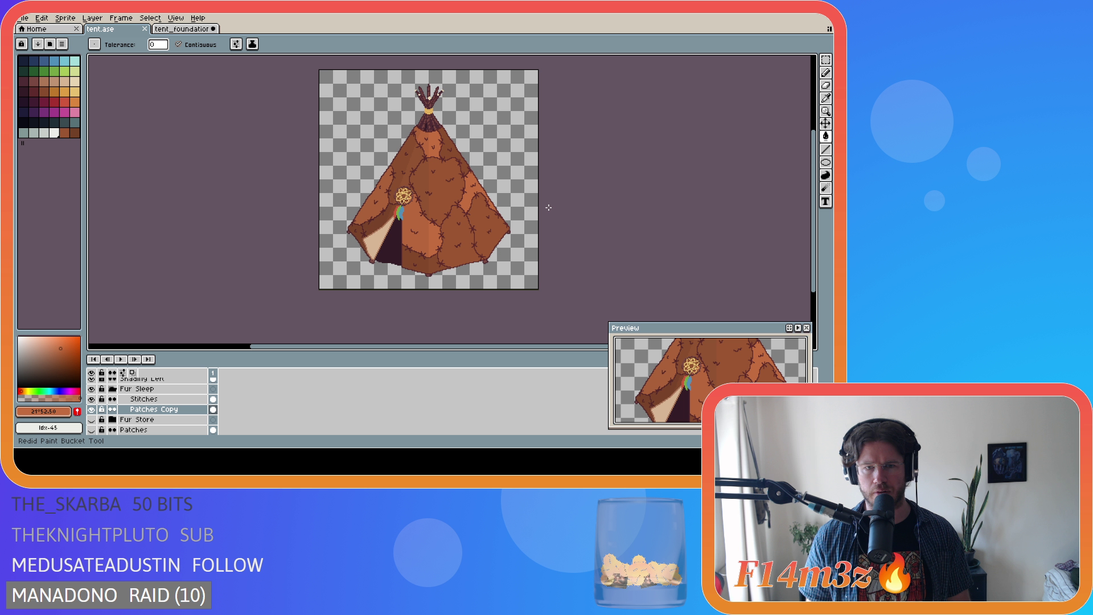
key("ctrl+z")
key("ctrl+z")
key("ctrl+z")
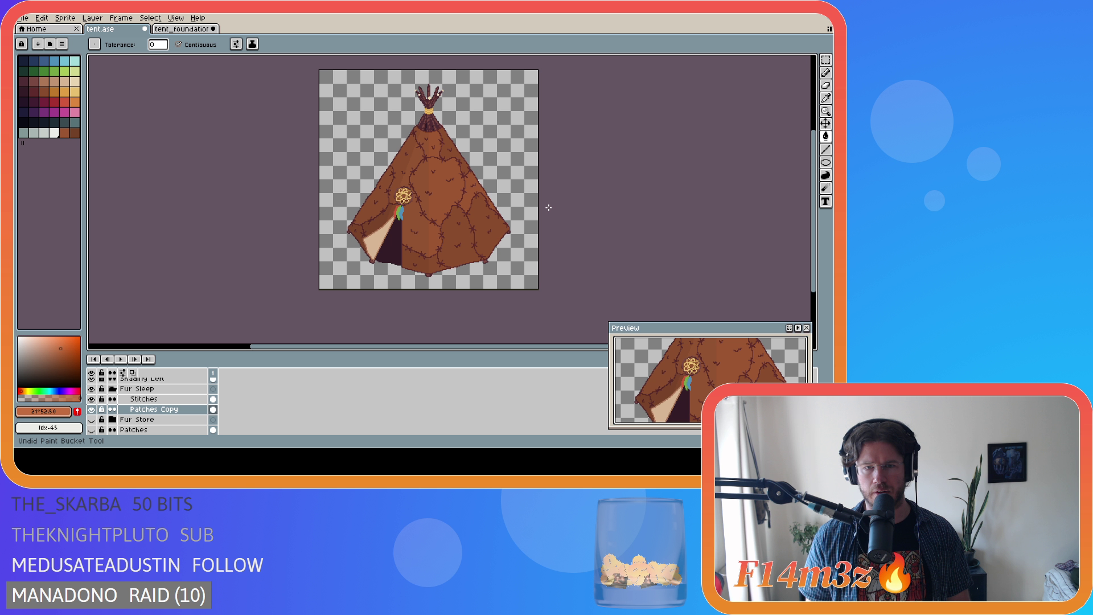
key("ctrl+z")
key("ctrl+z")
key("ctrl+z")
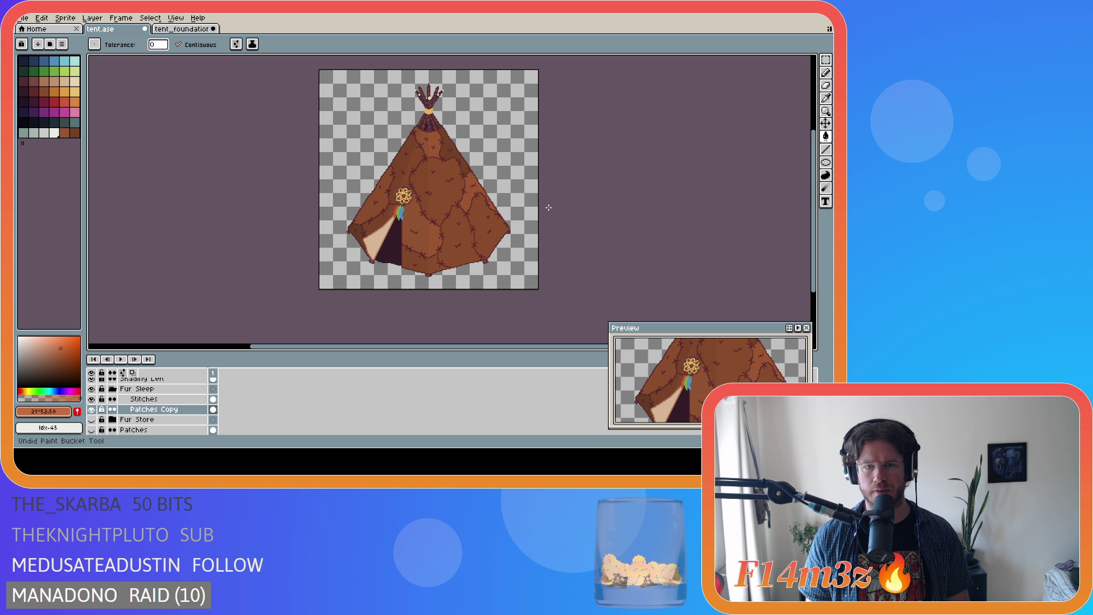
key("ctrl+z")
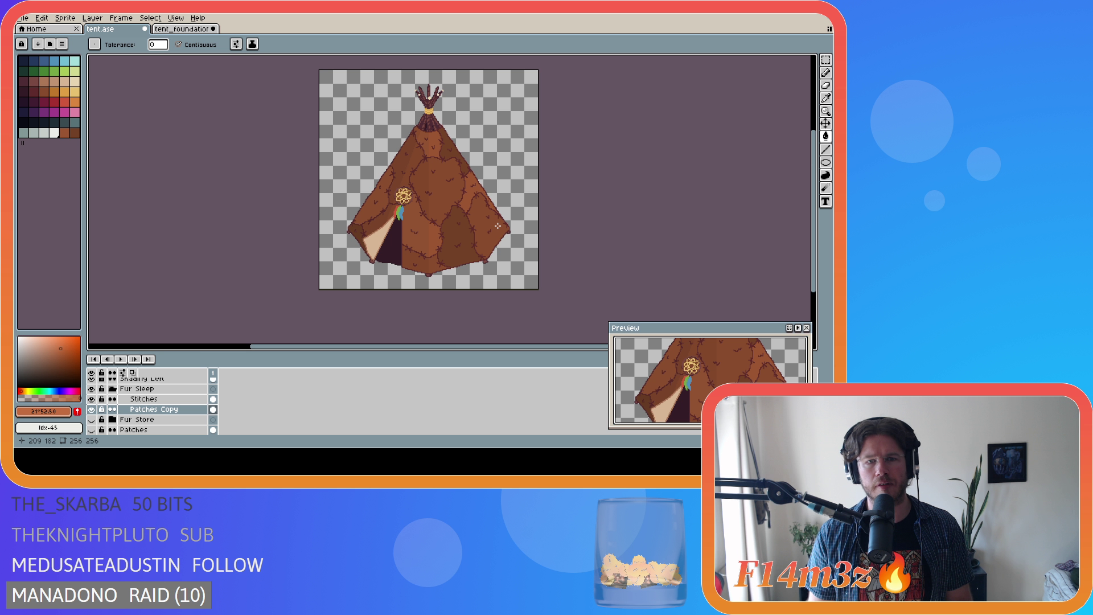
Magic-wand the dark right-side patch, delete it, and compare against the fills.
left_click(498, 226)
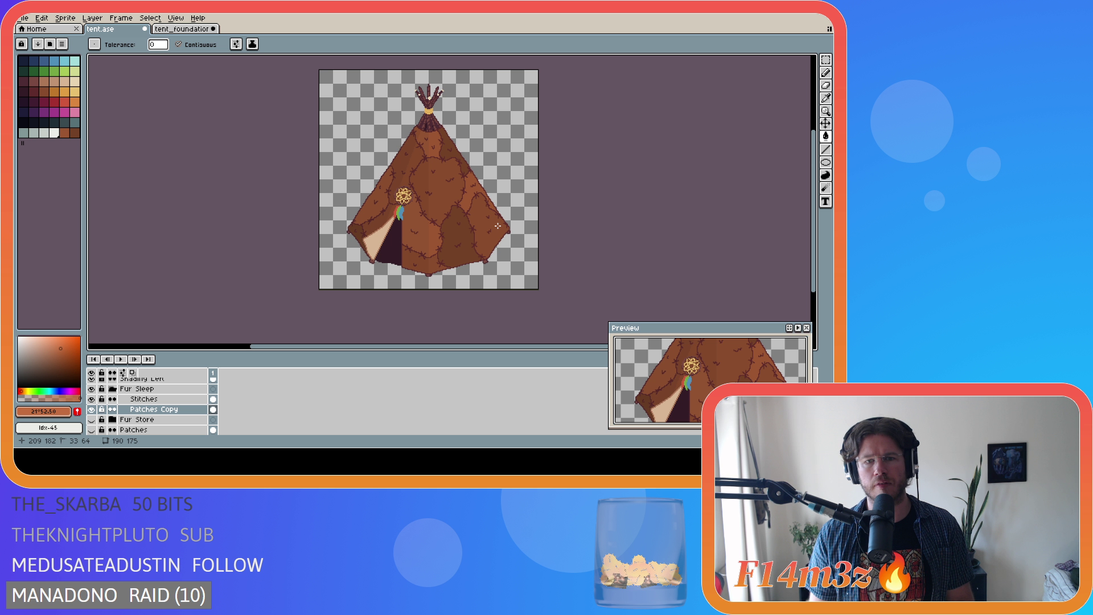
key("Delete")
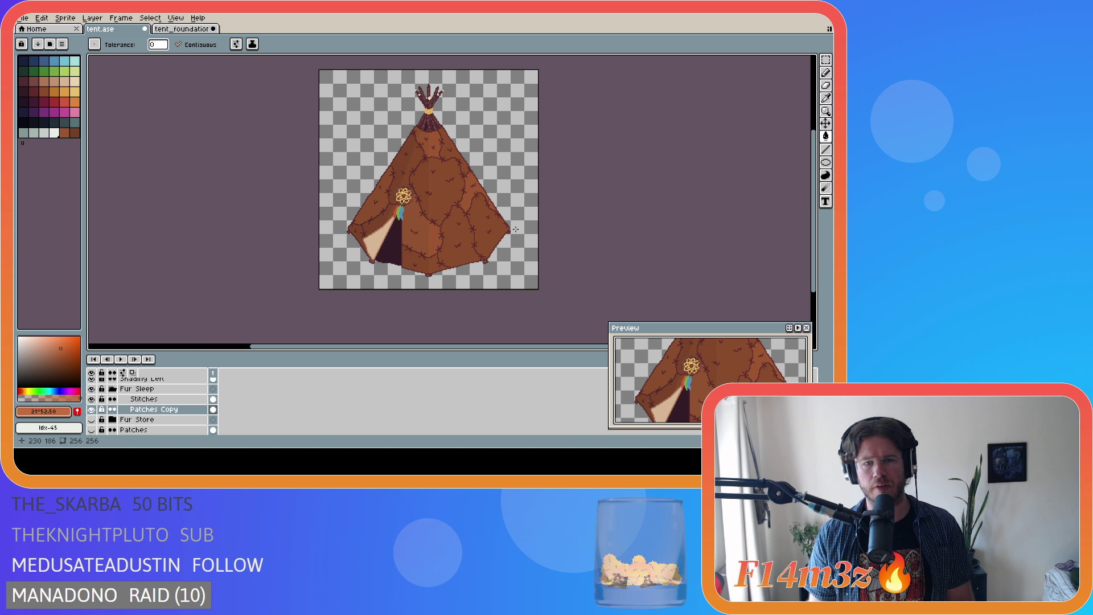
key("ctrl+y")
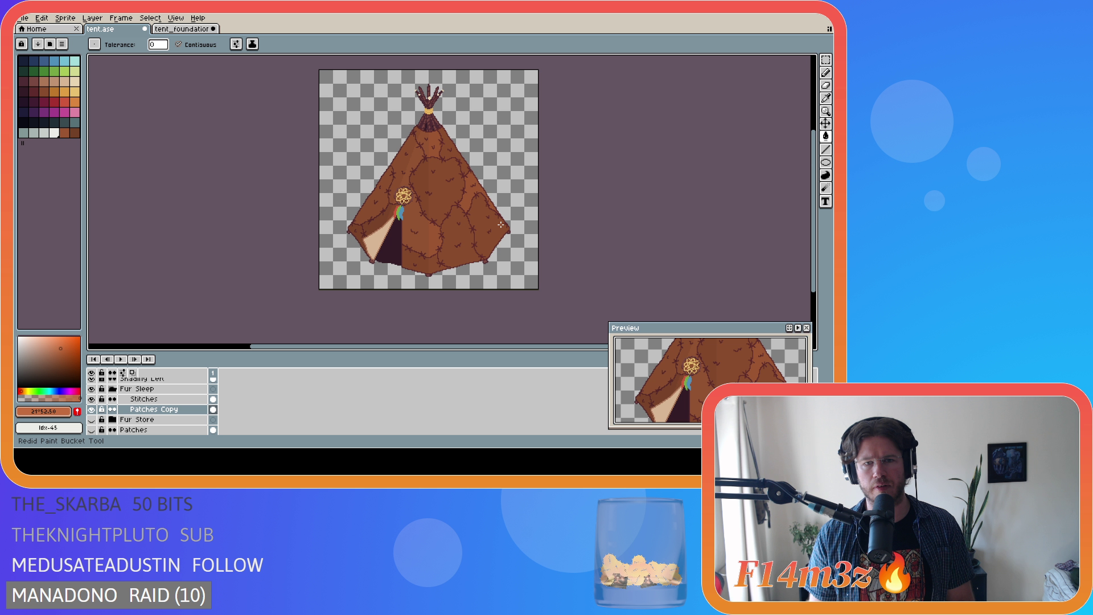
key("ctrl+z")
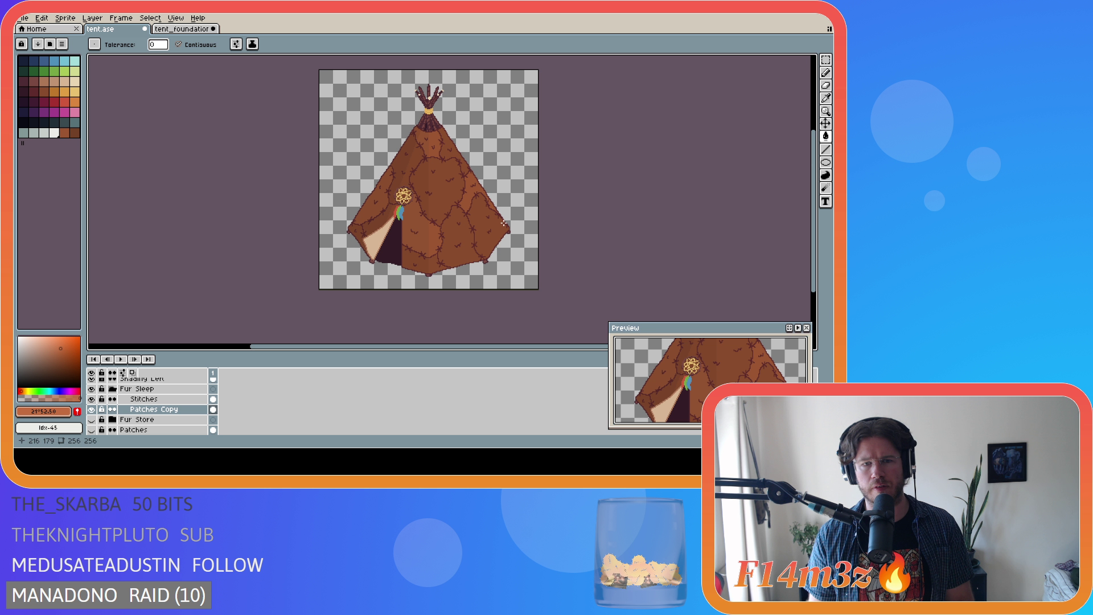
key("ctrl+z")
key("ctrl+z")
key("ctrl+z")
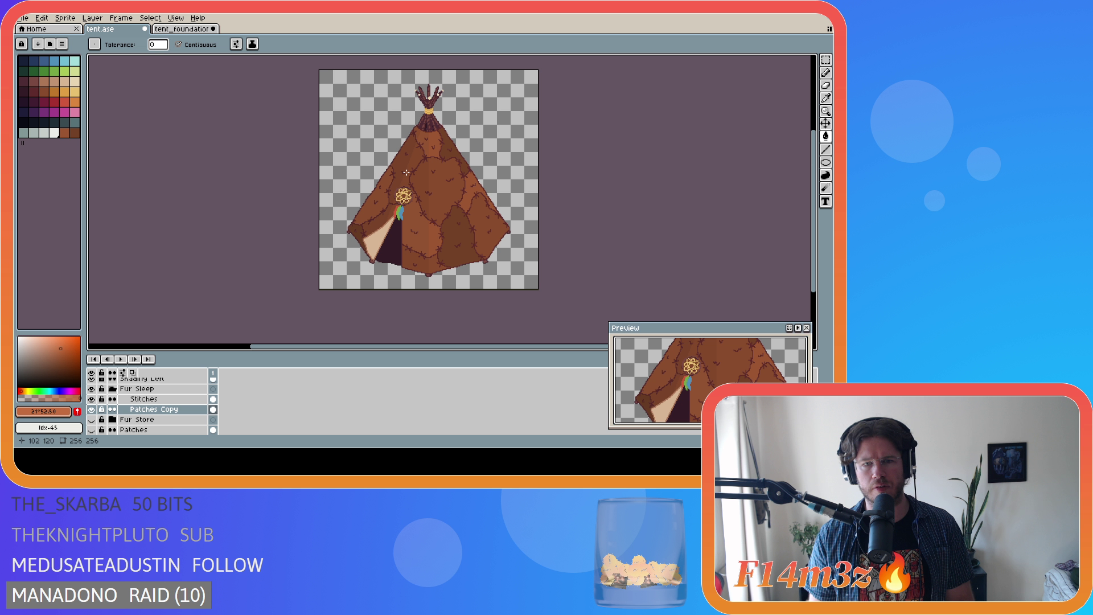
Step through redo and undo of the Fur Sleep rename and patch fills.
key("v")
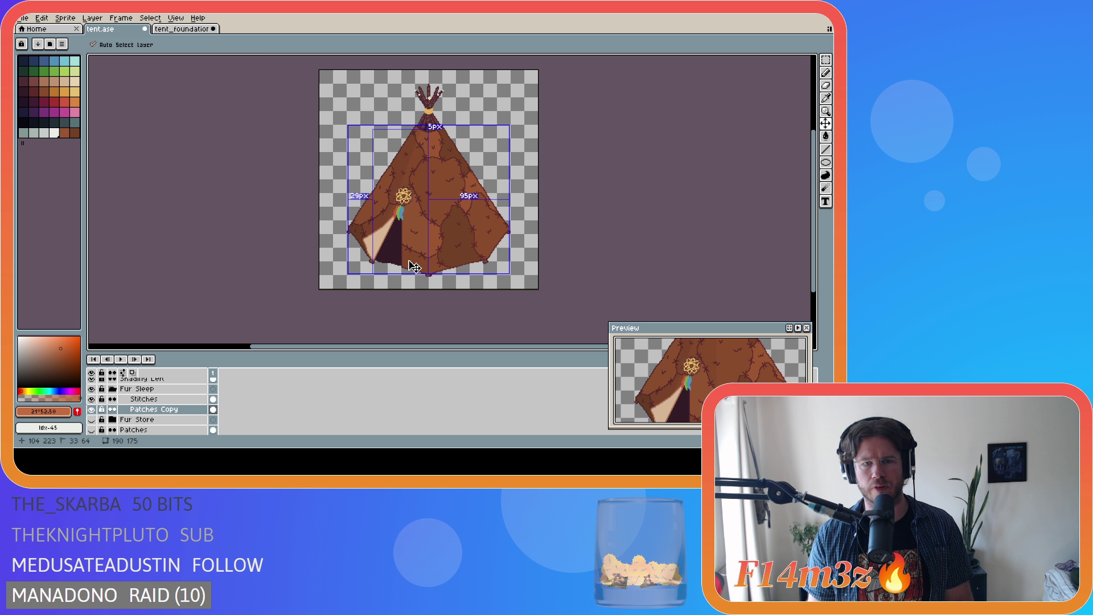
key("ctrl+y")
key("g")
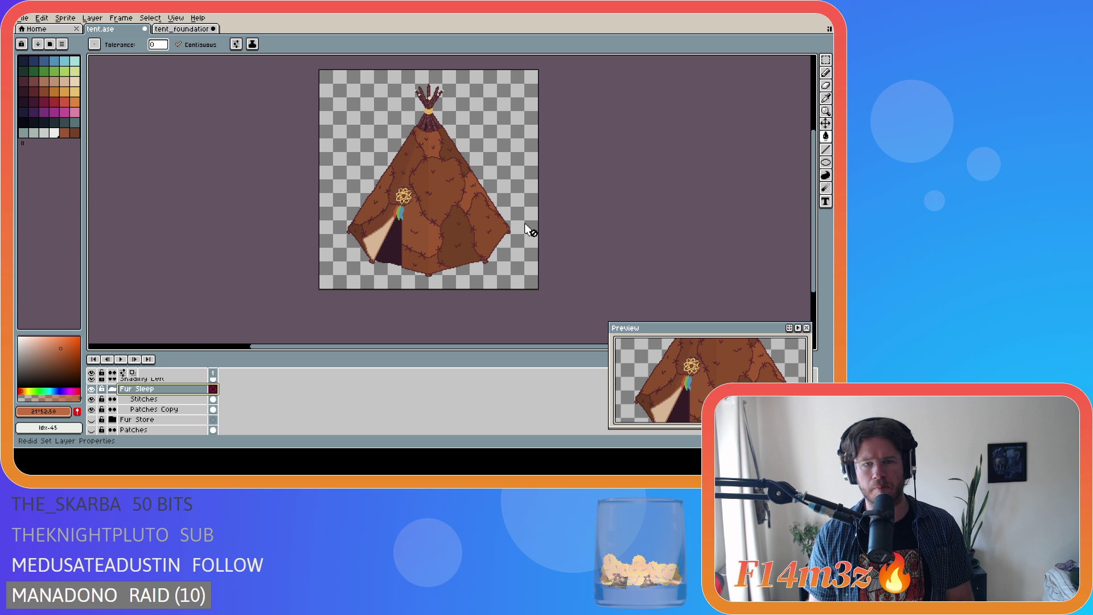
key("ctrl+y")
key("ctrl+y")
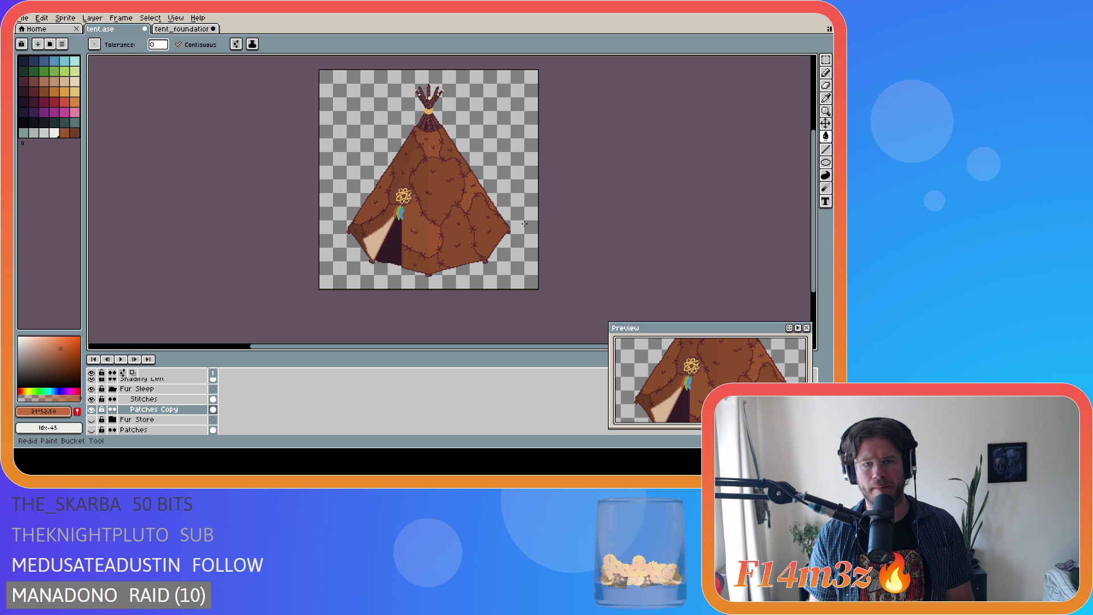
key("ctrl+z")
key("ctrl+z")
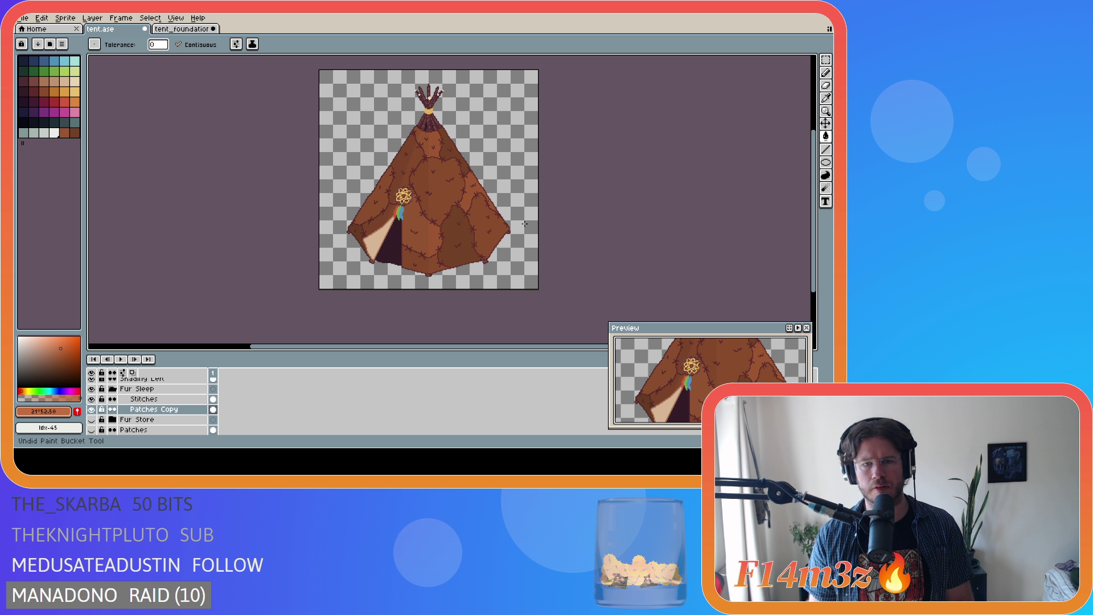
key("v")
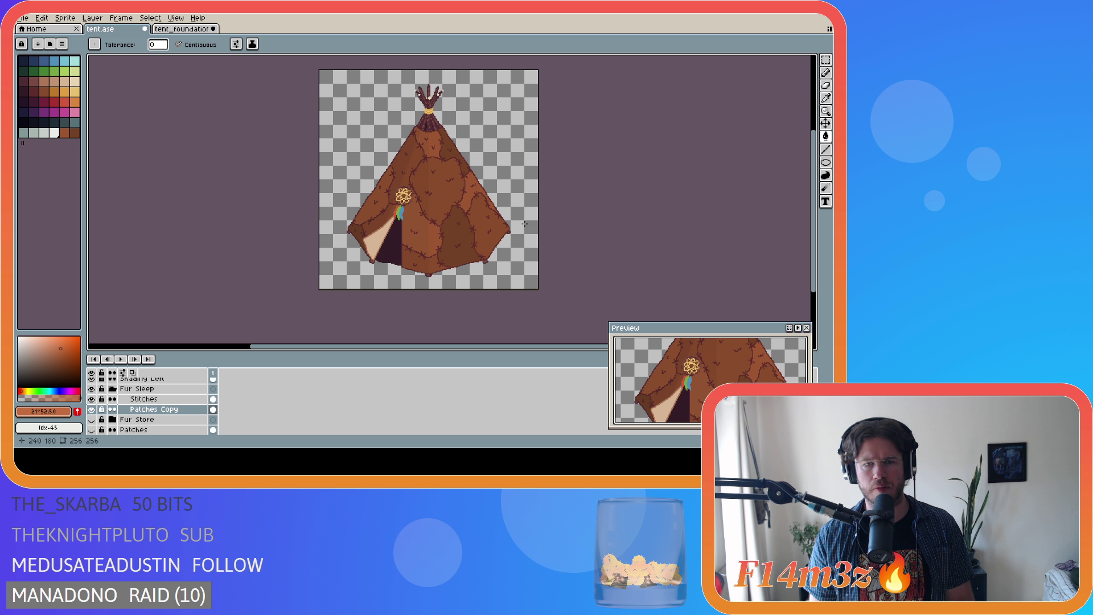
key("ctrl+z")
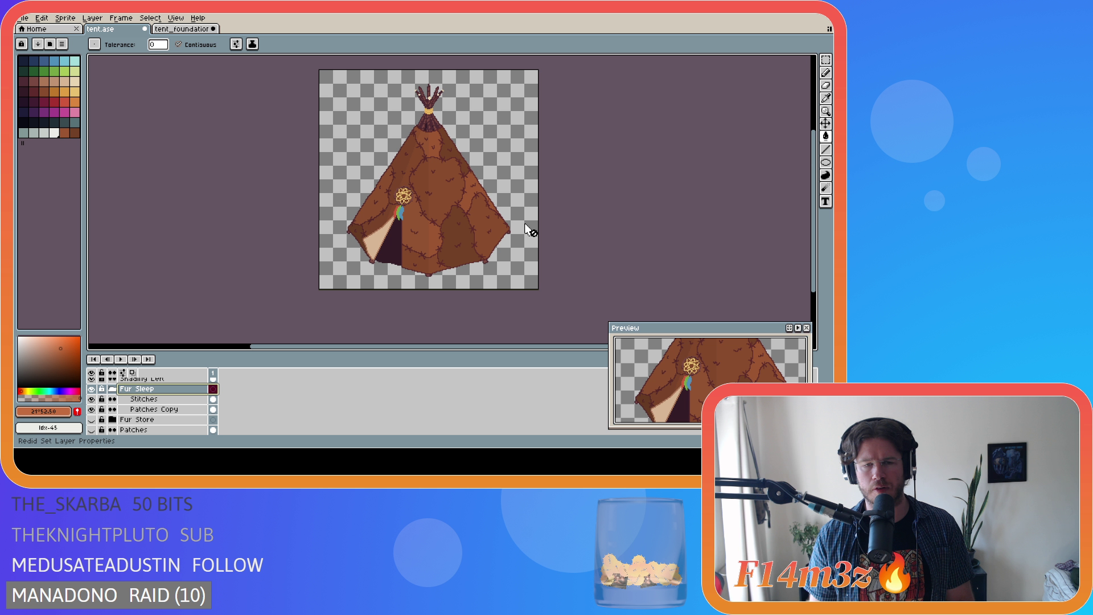
Compare the lighter fills again, keep the darker patches, and save tent.ase.
key("ctrl+y")
key("ctrl+y")
key("ctrl+y")
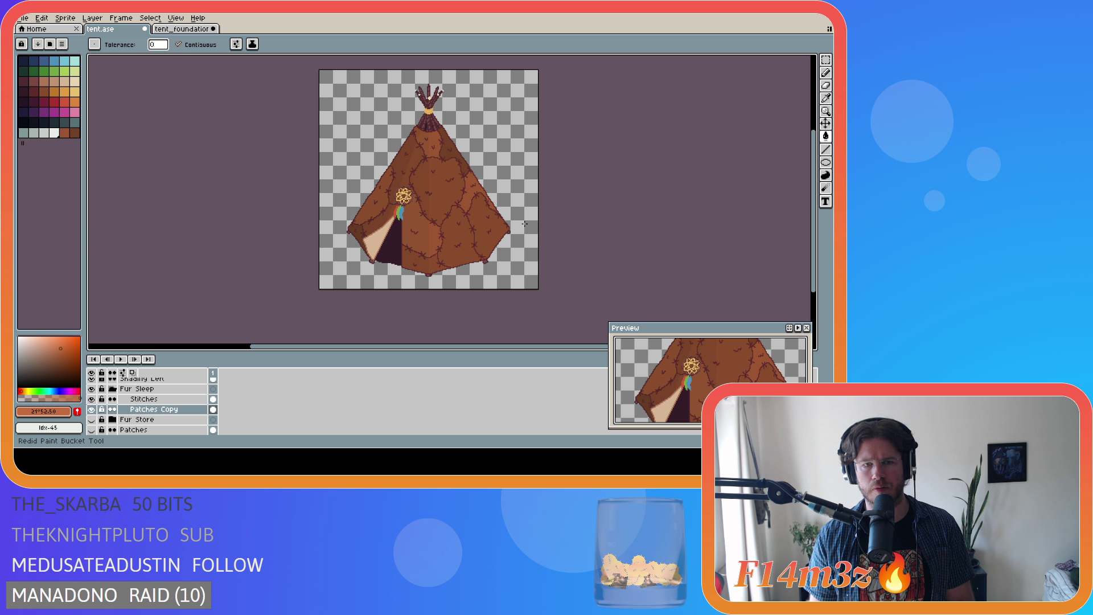
key("ctrl+y")
key("ctrl+y")
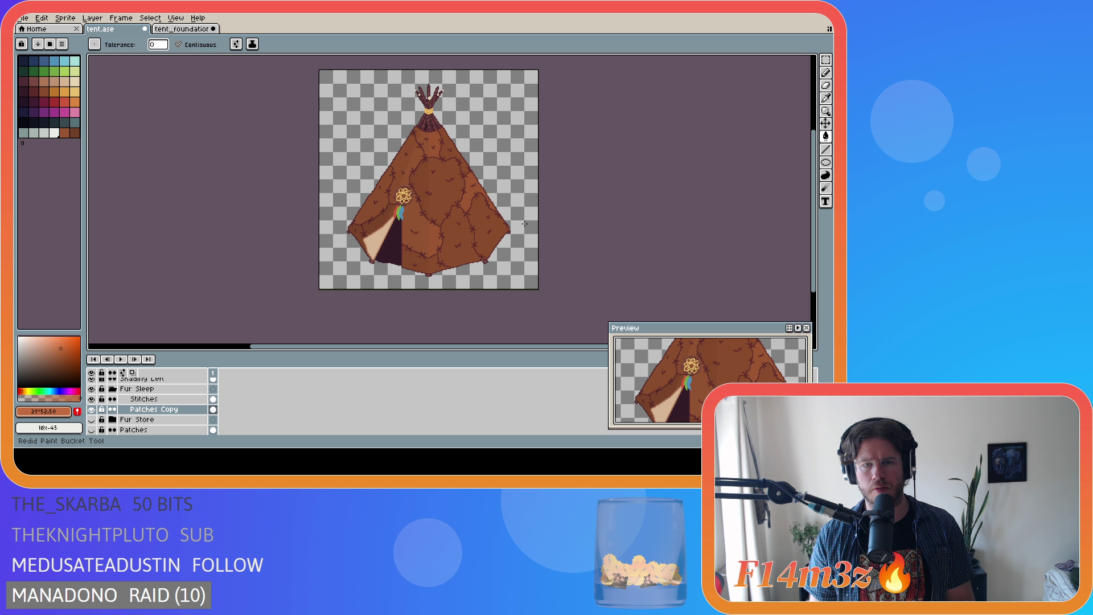
key("ctrl+y")
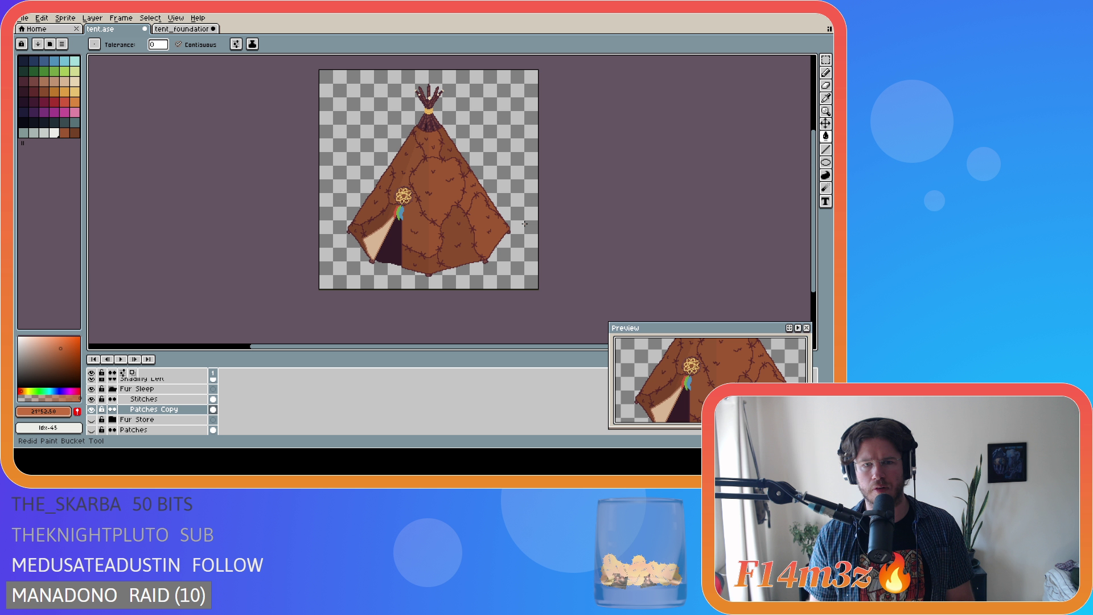
key("ctrl+y")
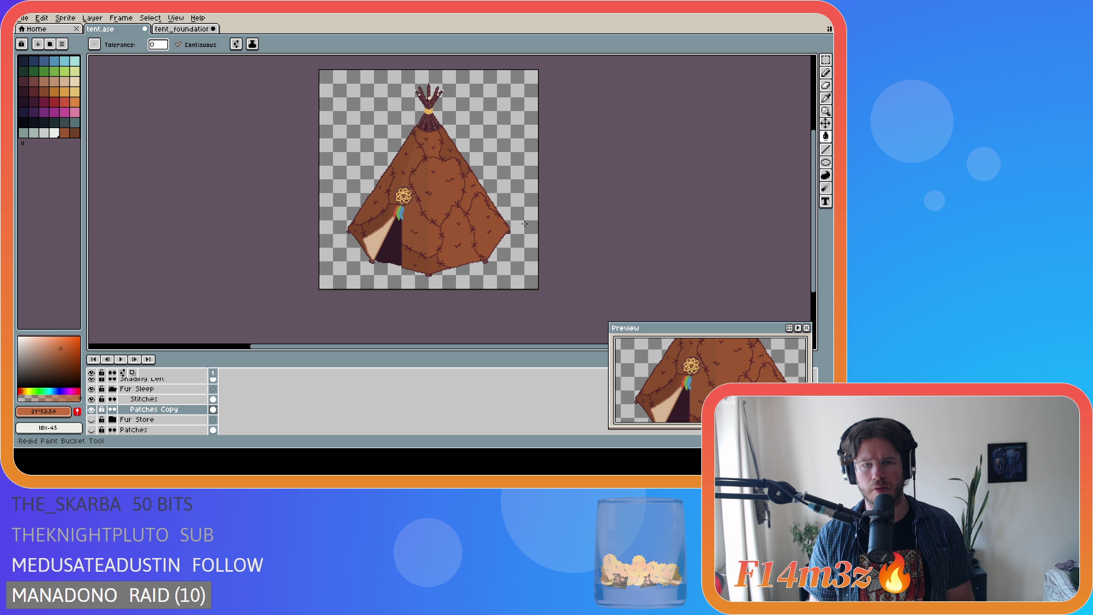
key("ctrl+z")
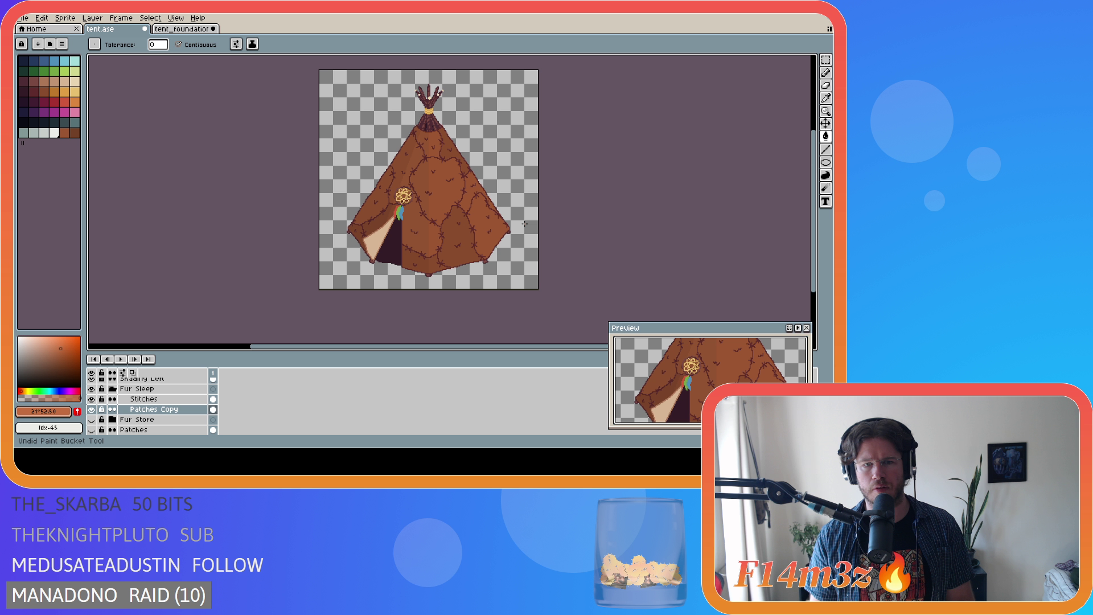
key("ctrl+y")
key("ctrl+y")
key("ctrl+y")
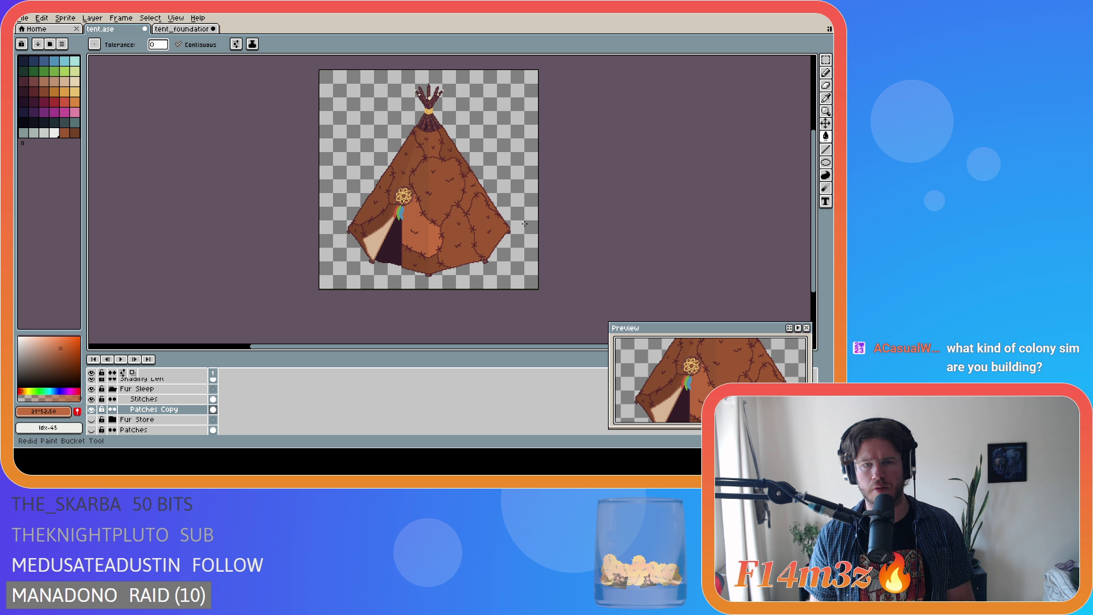
key("ctrl+z")
key("ctrl+z")
key("ctrl+z")
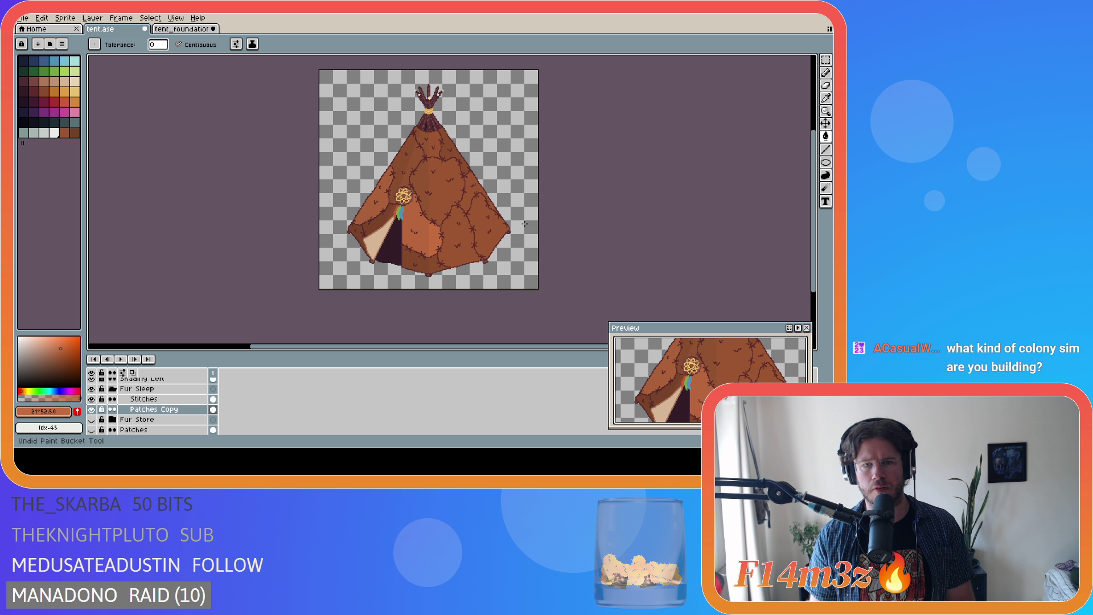
key("ctrl+z")
key("ctrl+z")
key("ctrl+z")
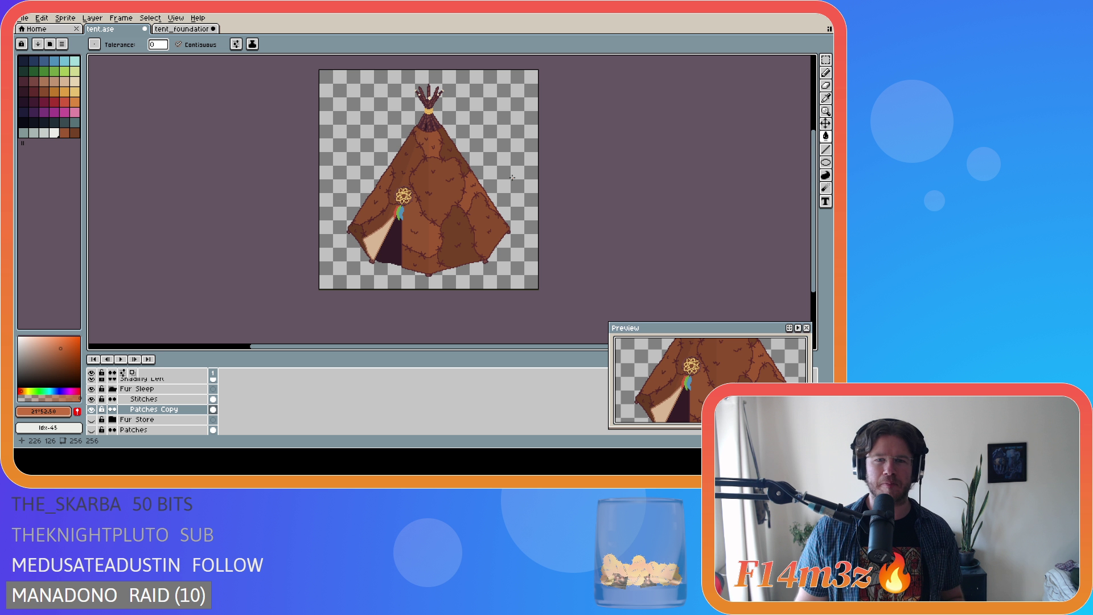
key("ctrl+s")
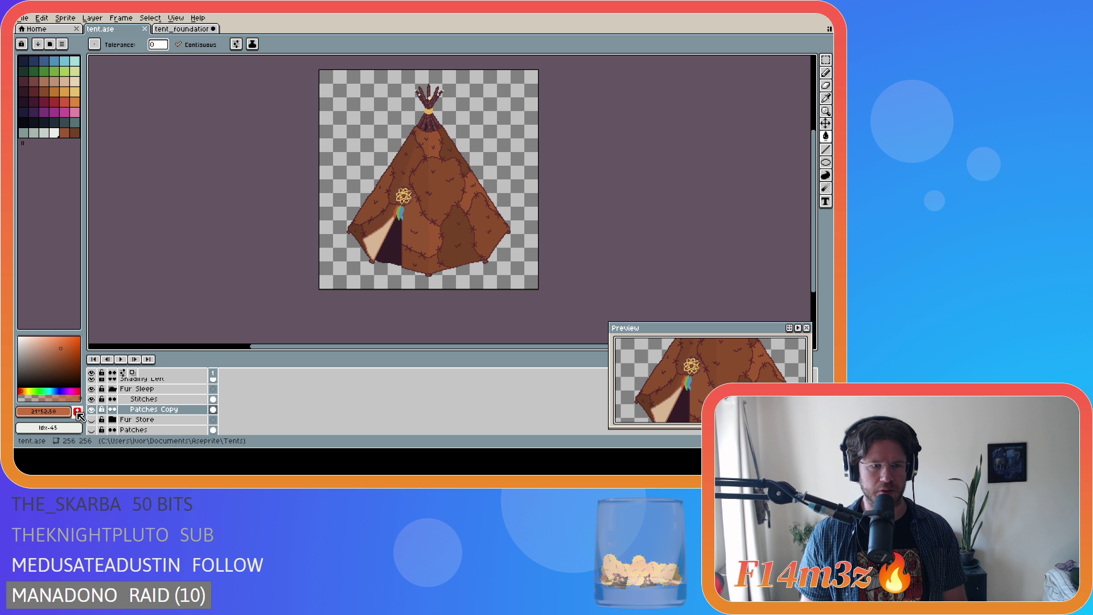
Add the lighter orange to the palette, fill the top patch, and brighten the front panel.
left_click(77, 411)
left_click(24, 142)
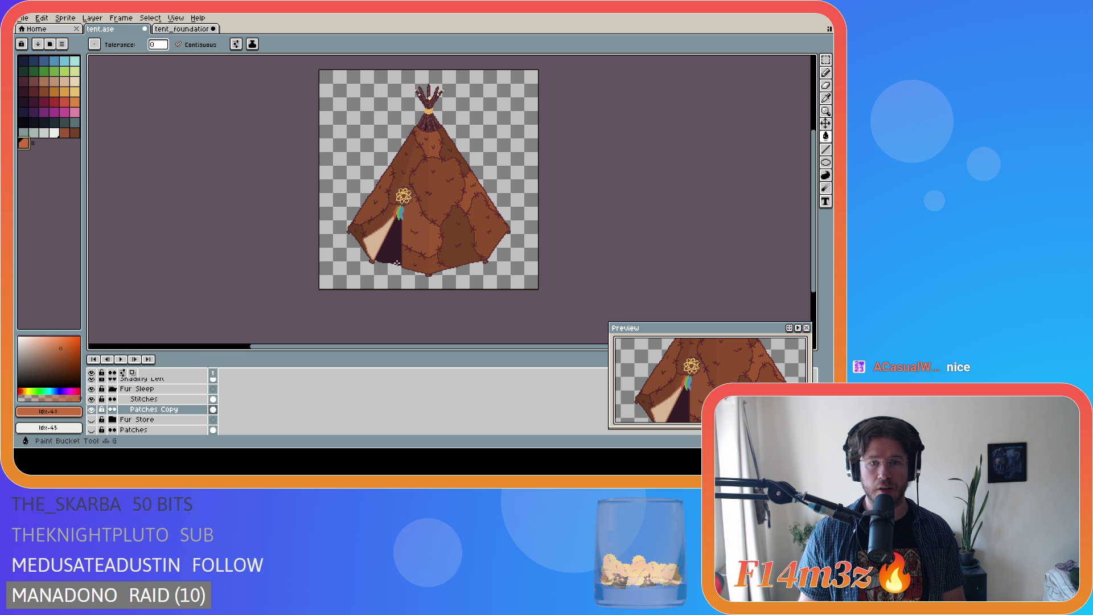
left_click(428, 142)
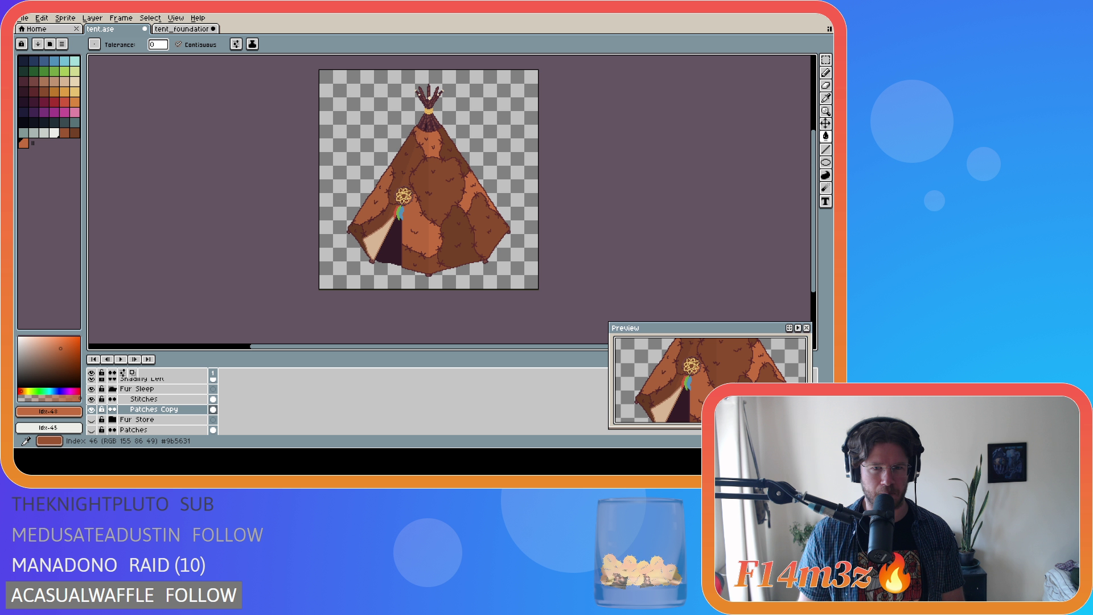
left_click(66, 133)
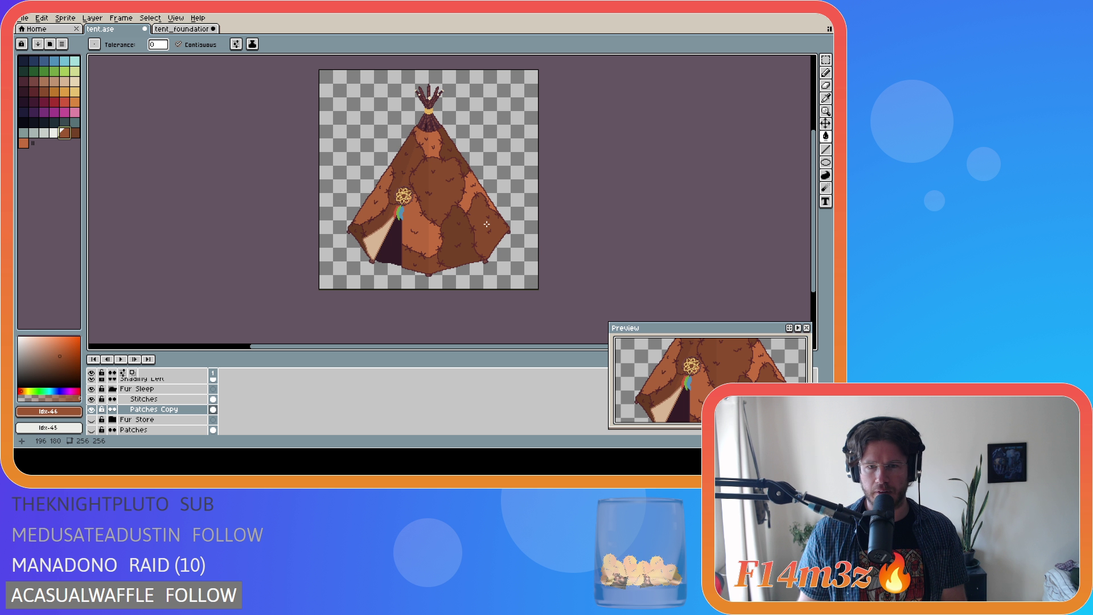
left_click(425, 266)
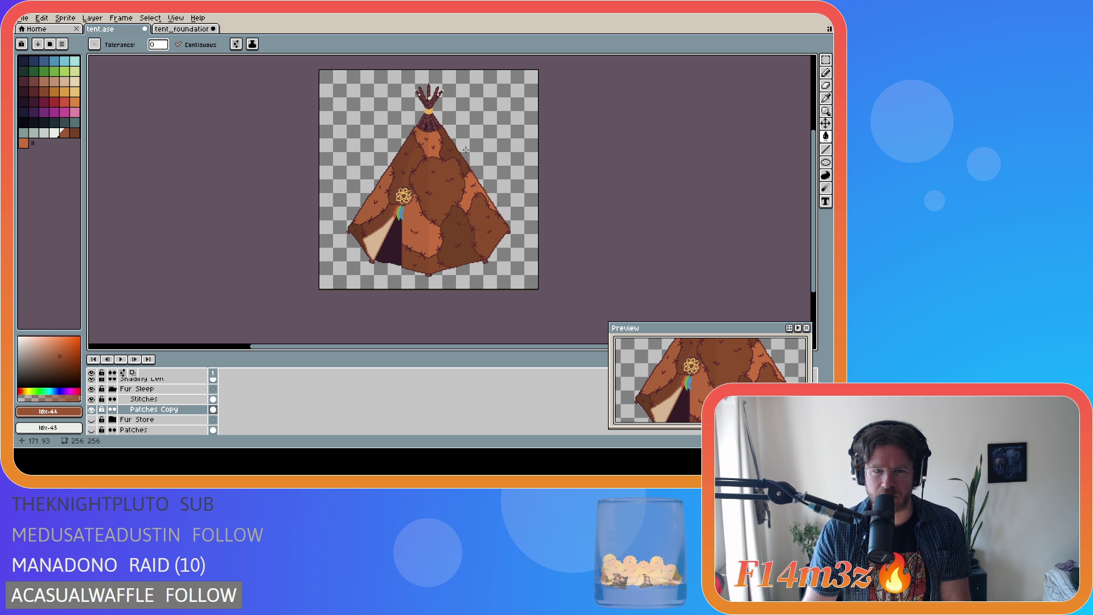
Repaint the right, front, upper, lower-left and upper-right fur patches in lighter browns.
left_click(494, 243)
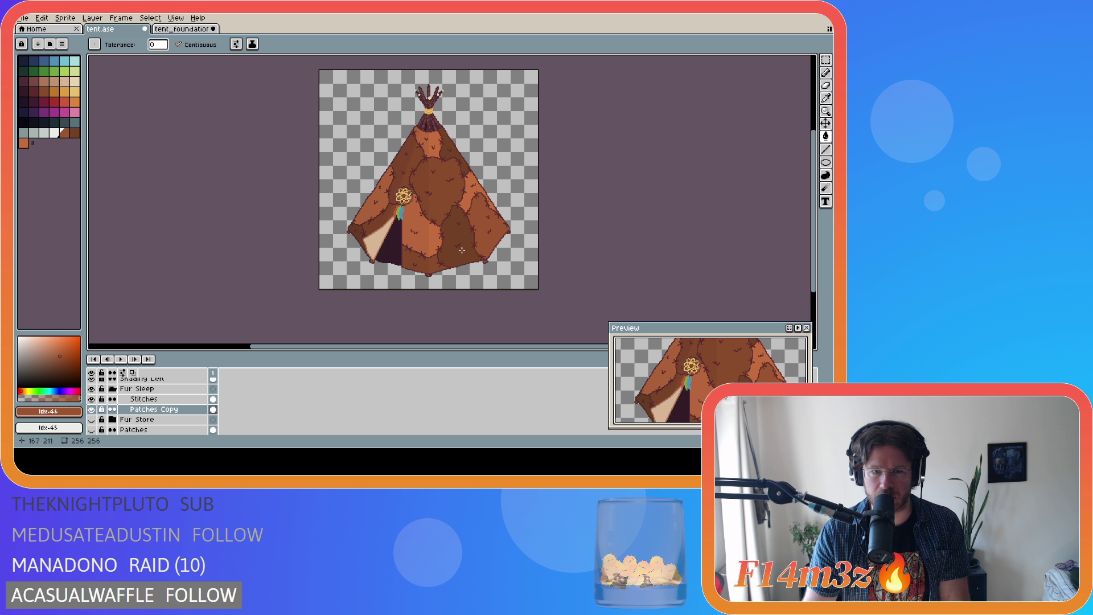
left_click(424, 260)
left_click(383, 218)
left_click(400, 176)
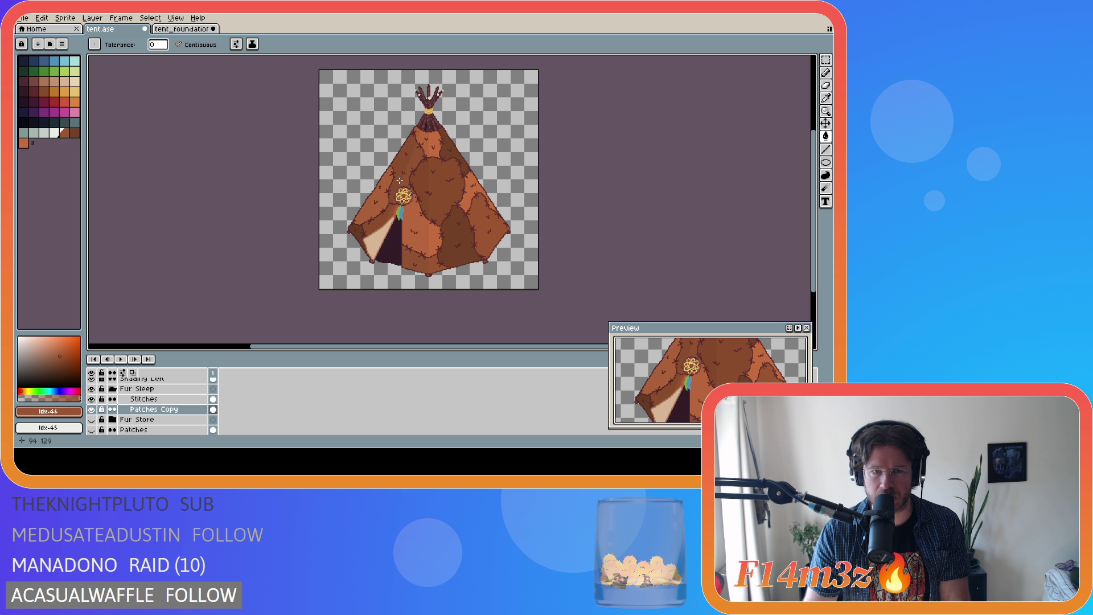
left_click(443, 190)
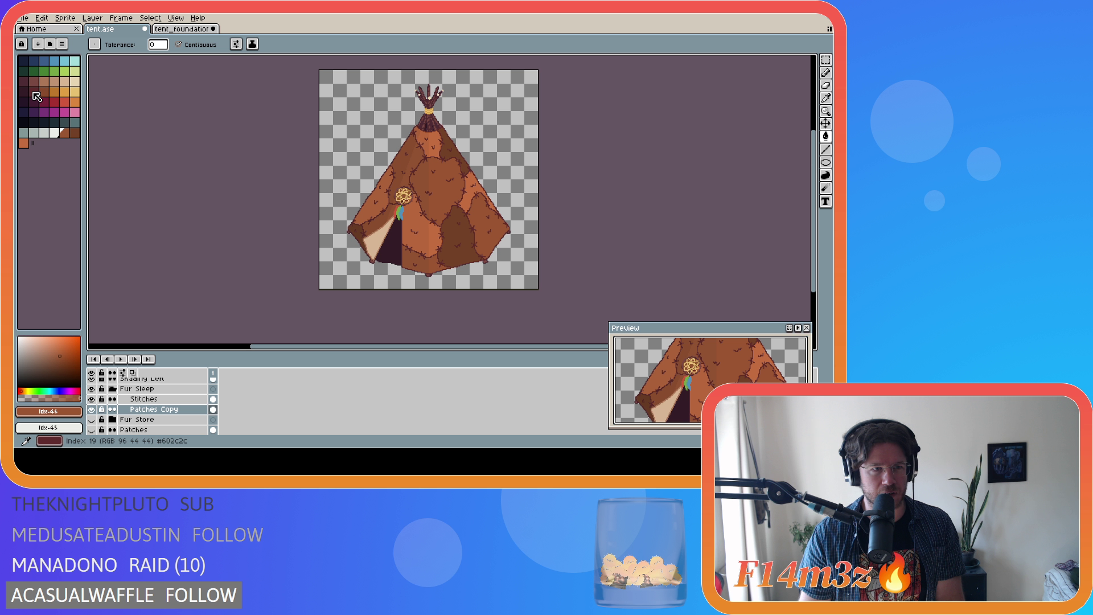
left_click(42, 92)
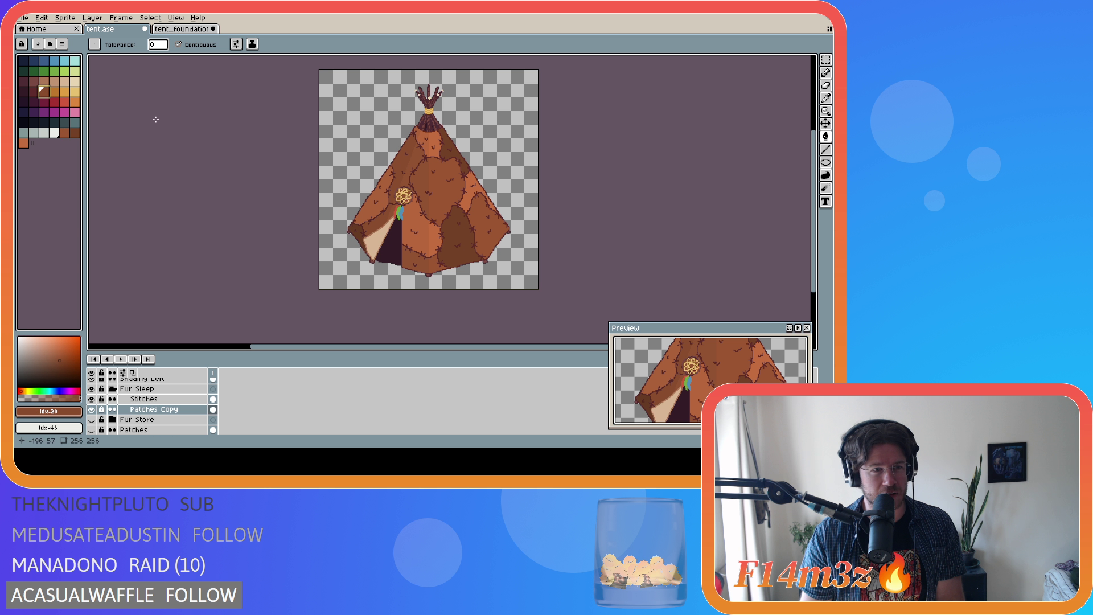
left_click(357, 235)
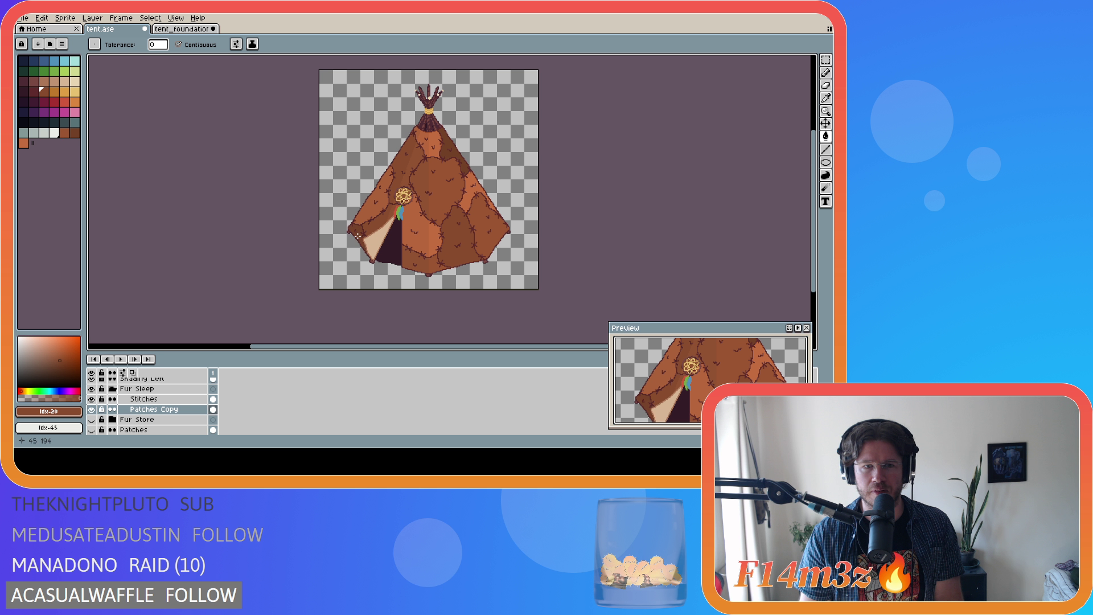
left_click(451, 153)
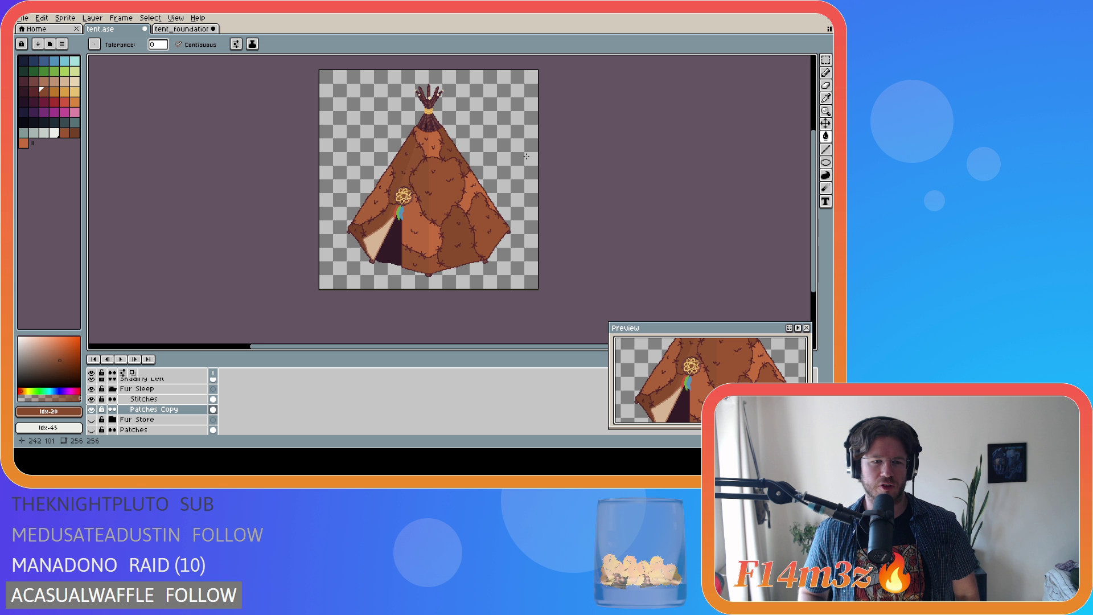
Collapse the Fur Sleep group and hide then show it to compare.
left_click(112, 388)
left_click(93, 389)
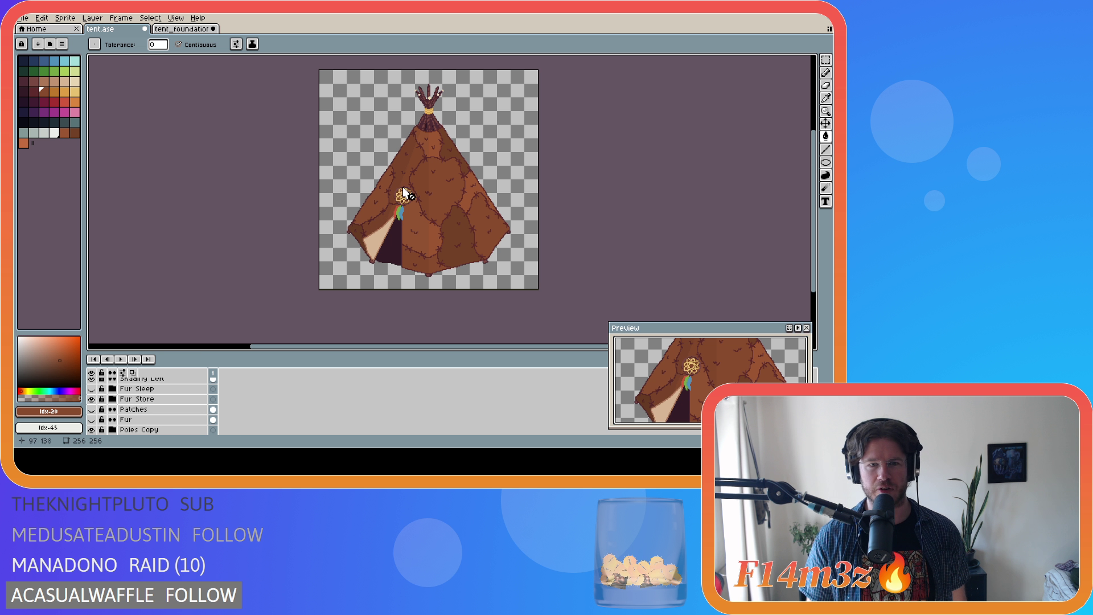
left_click_drag(92, 388, 95, 405)
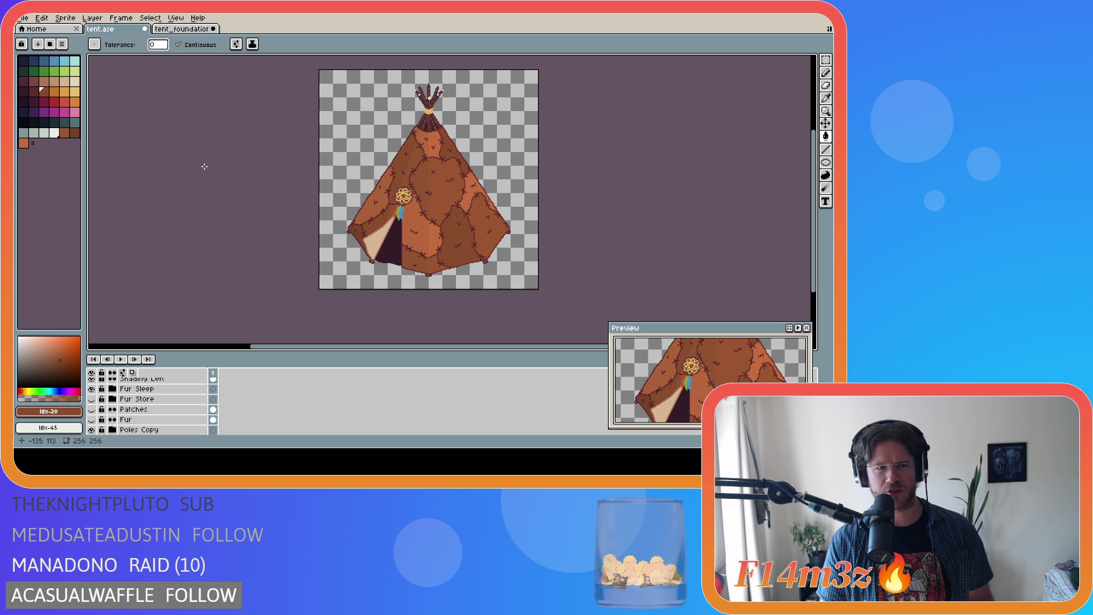
Raise the orange swatch's HSL lightness to 60 and save tent.ase.
left_click(23, 143)
left_click(55, 415)
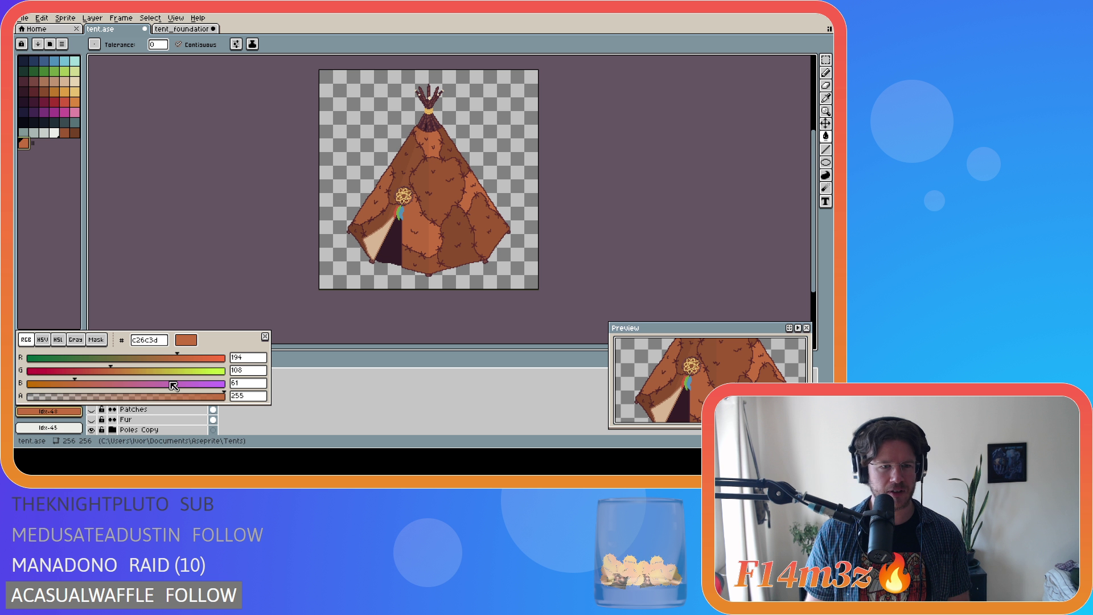
left_click(58, 339)
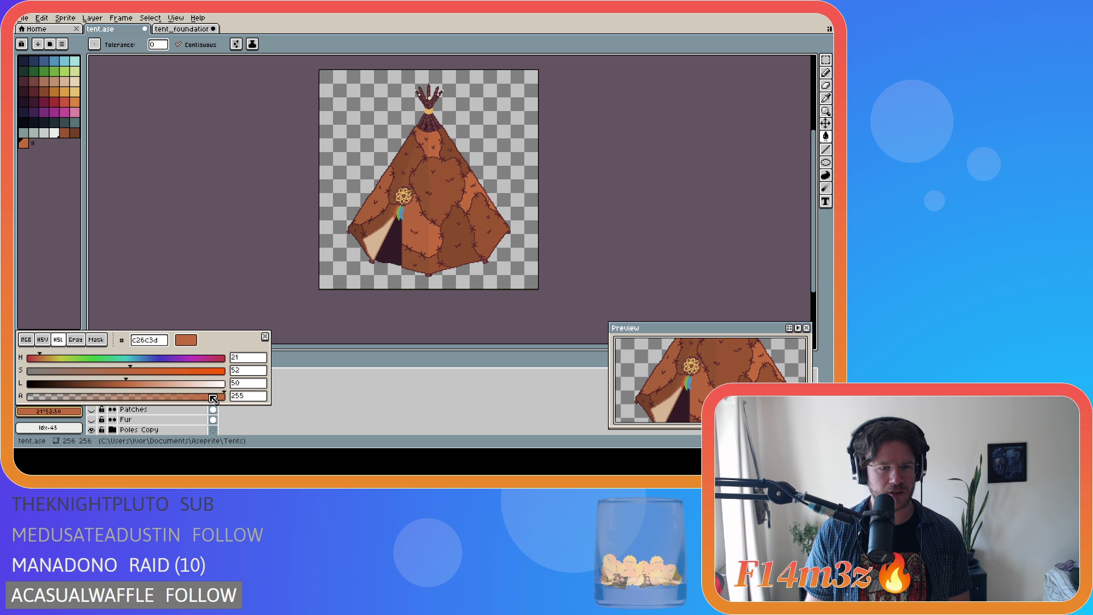
left_click(239, 386)
type("60")
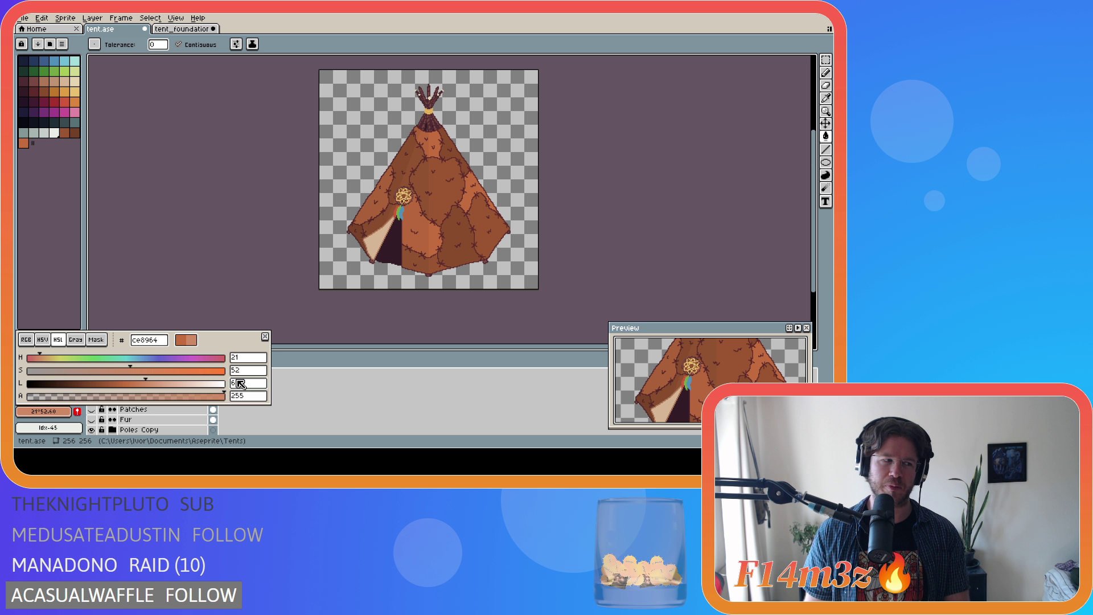
key("Return")
key("ctrl+s")
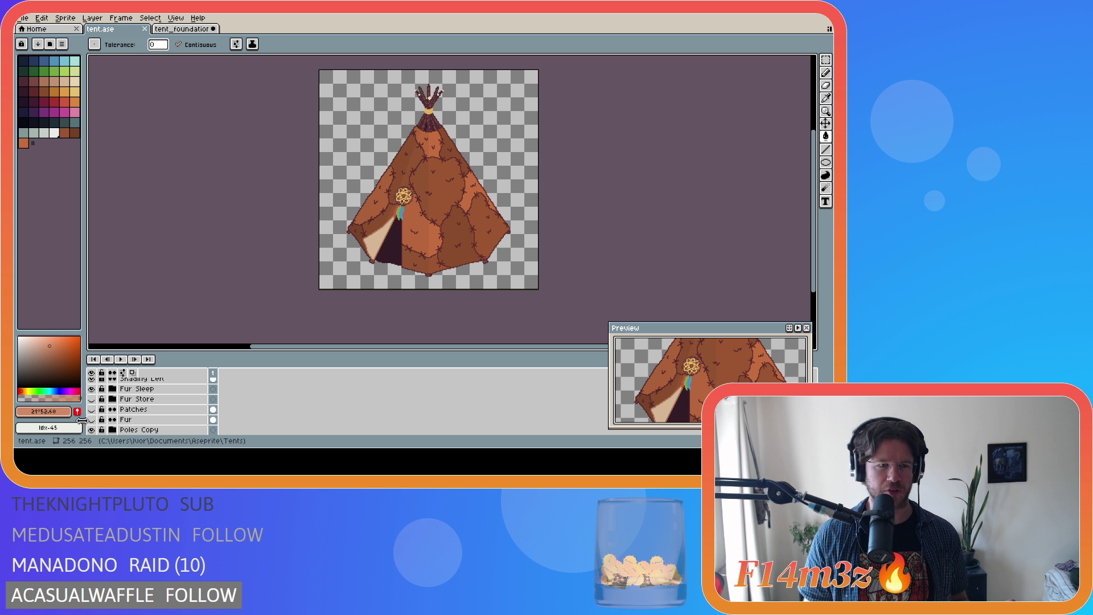
Add the lighter orange to the palette as swatch 49 and select it.
left_click(77, 411)
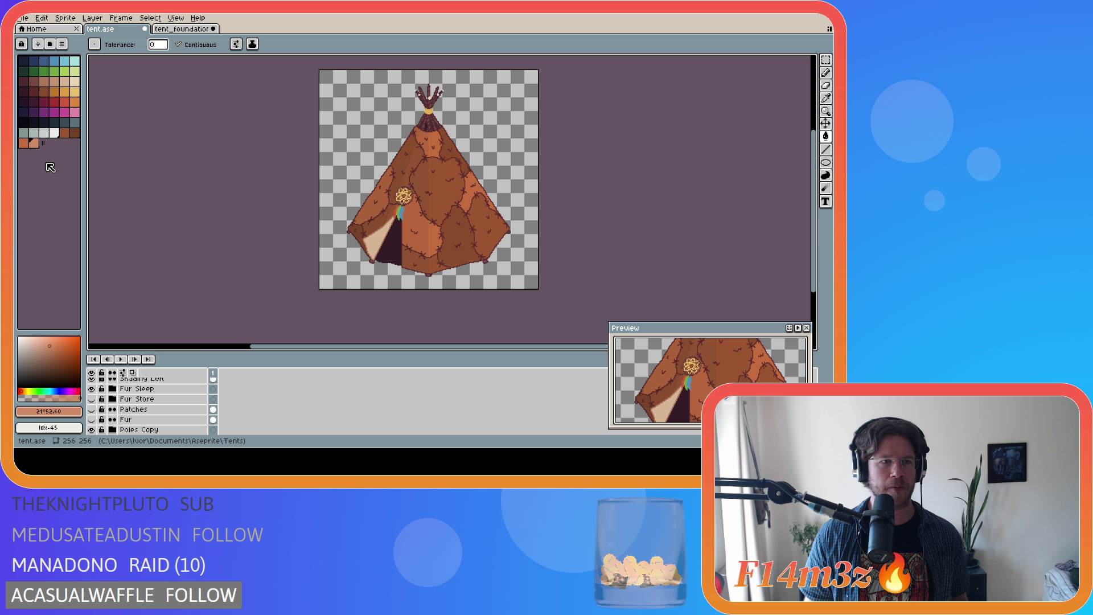
left_click(54, 418)
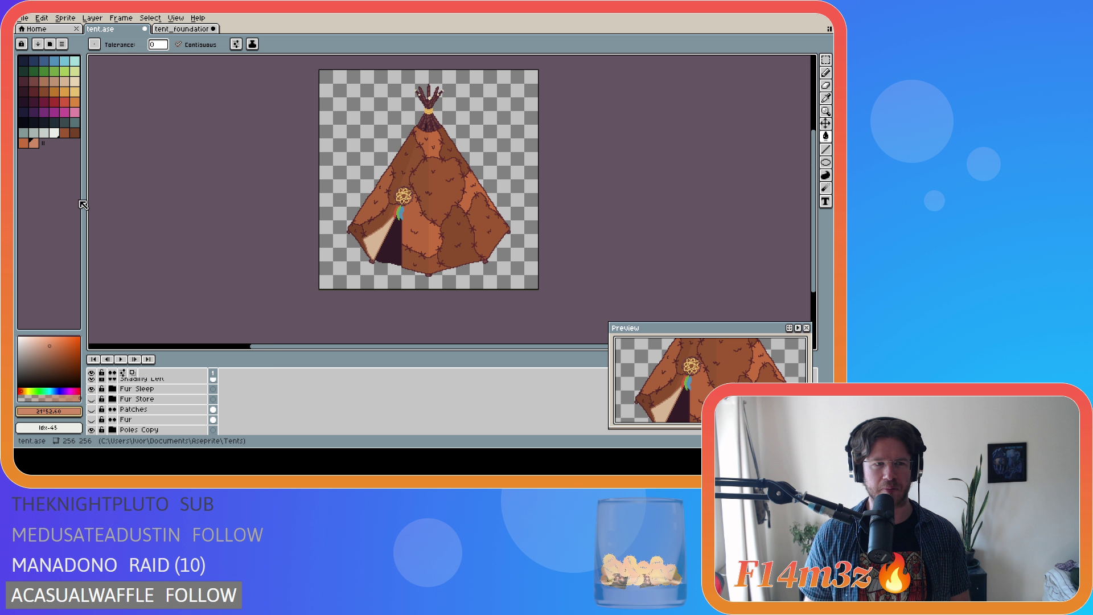
left_click(33, 142)
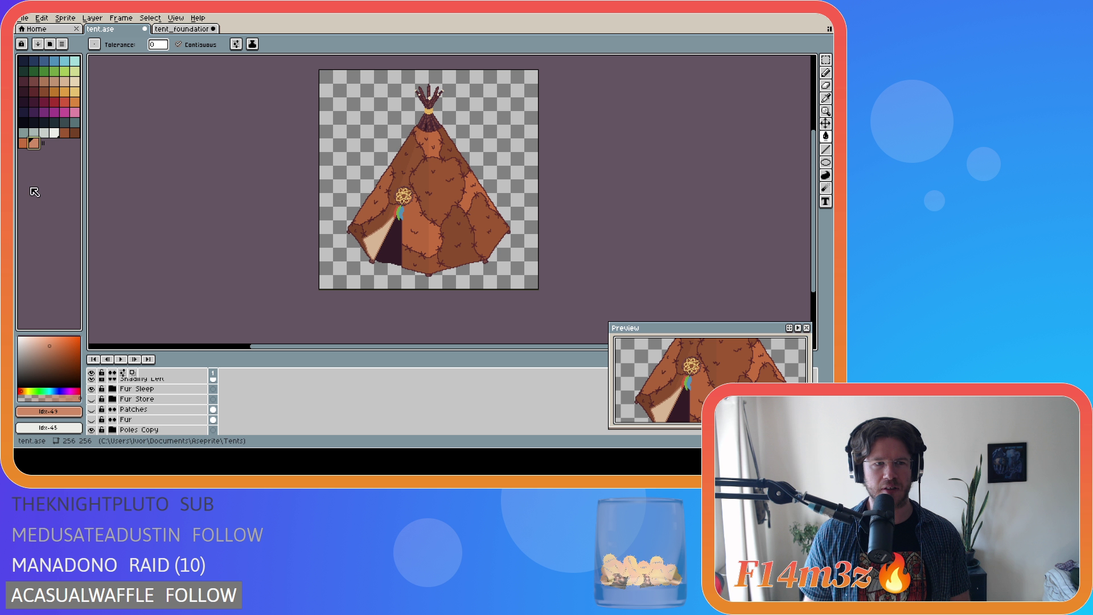
right_click(175, 391)
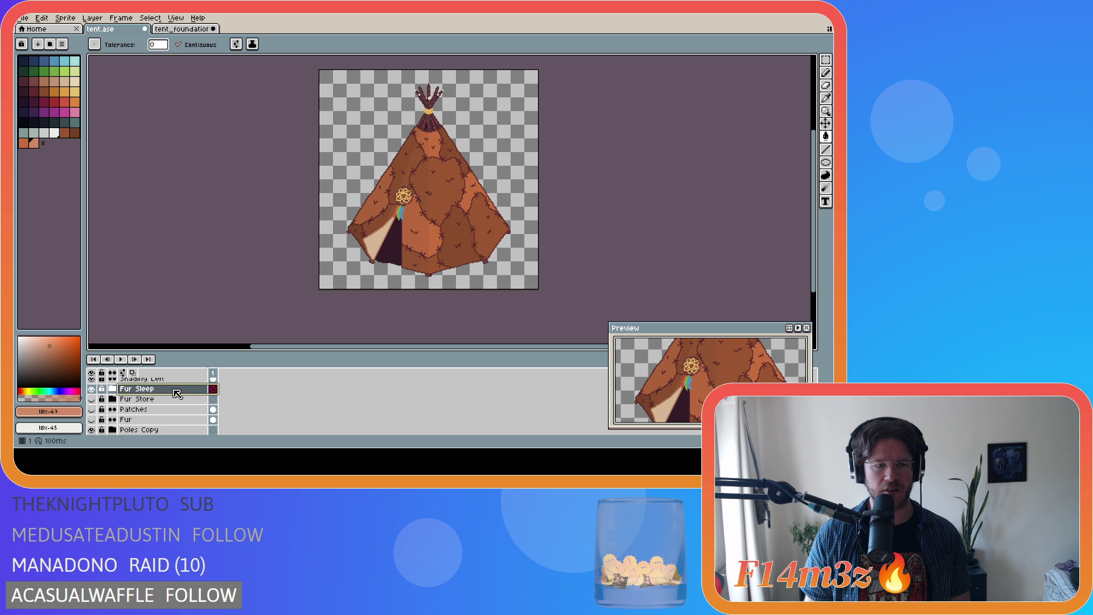
Duplicate Fur Sleep, rename the copy Fur Creche, and select its Patches Copy layer.
left_click(194, 418)
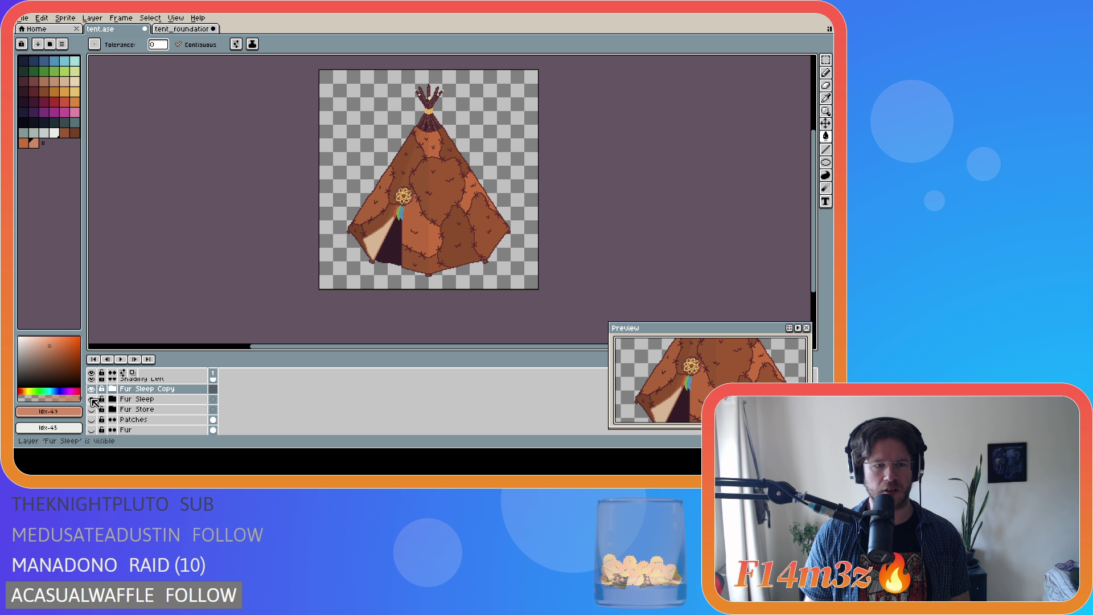
double_click(171, 389)
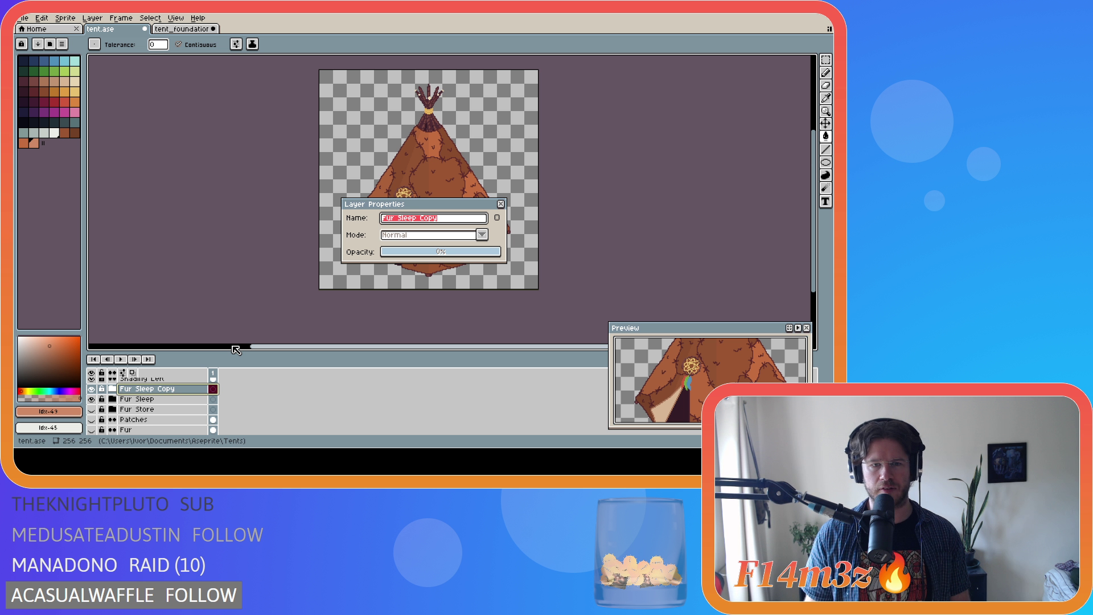
type("Fur Creche")
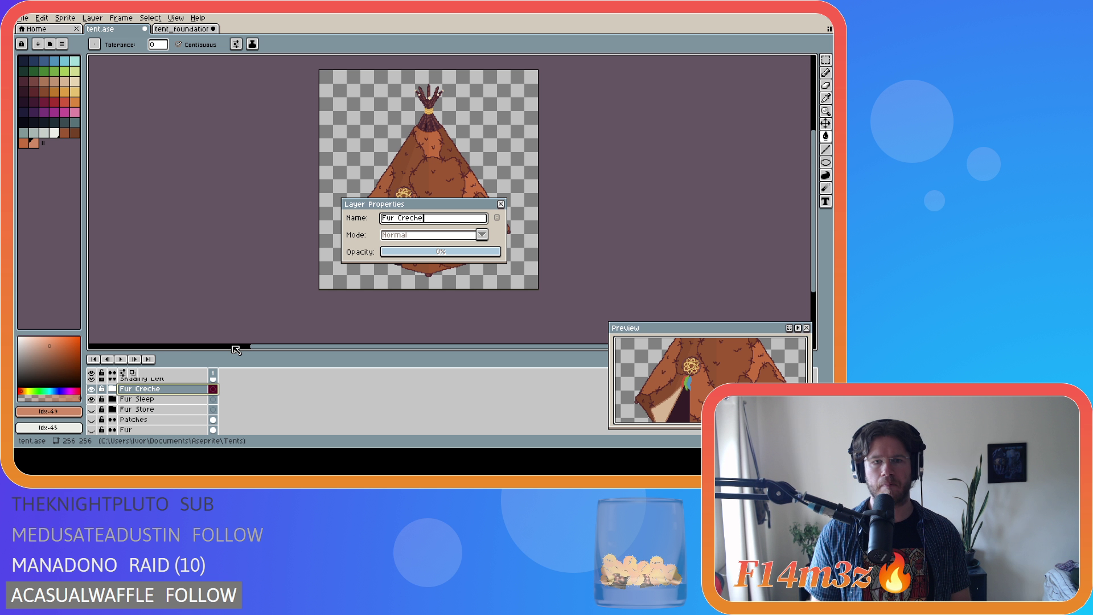
key("Return")
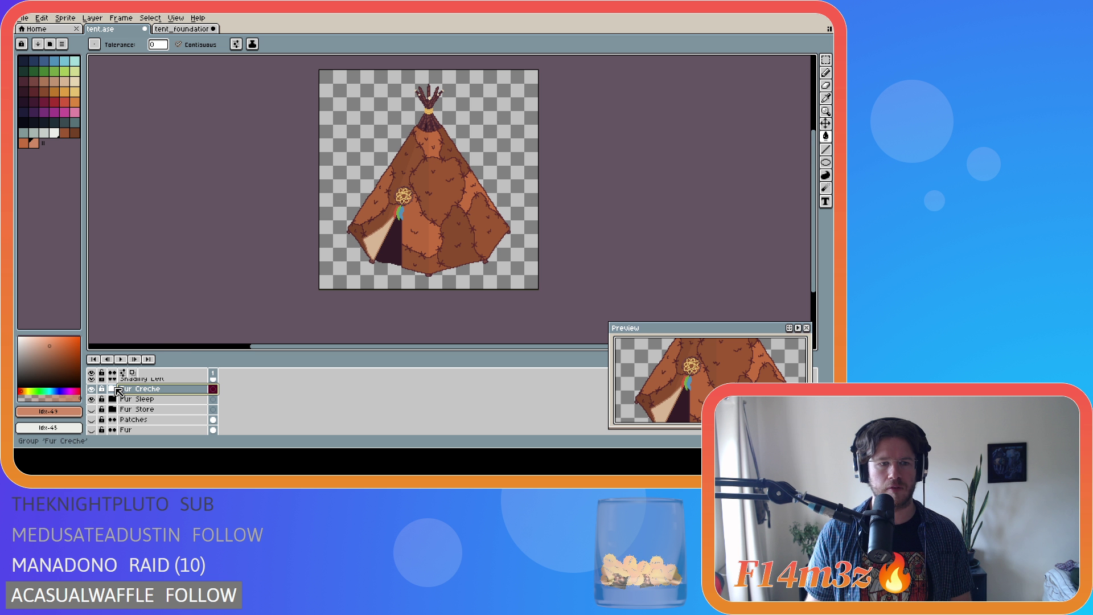
left_click(119, 392)
left_click(154, 410)
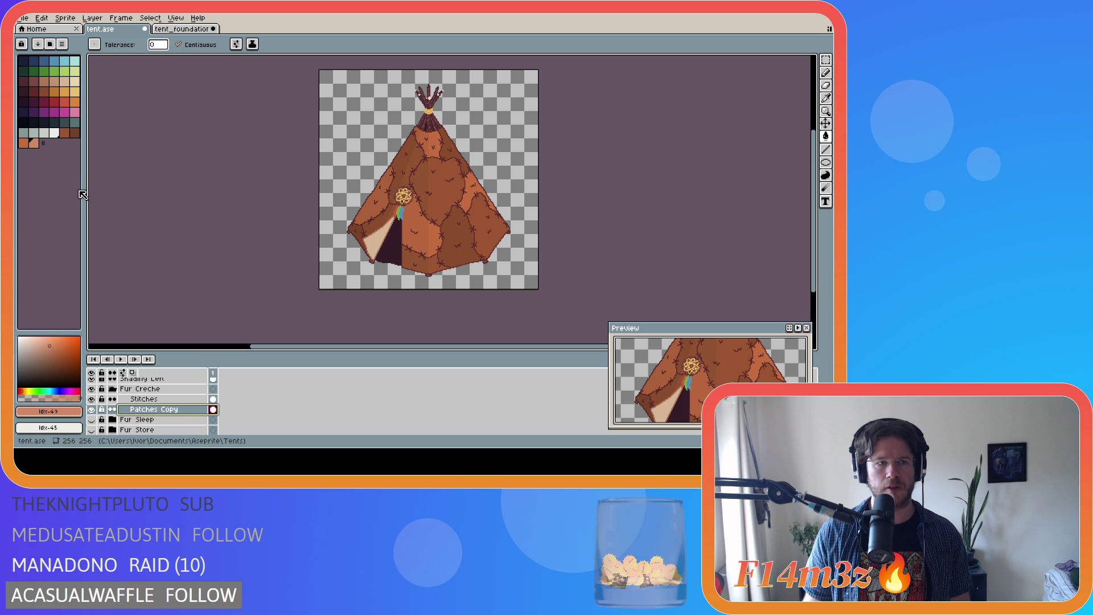
Try lighter then darker brown on a lower-left fur patch, then delete the added orange swatch.
left_click(38, 147)
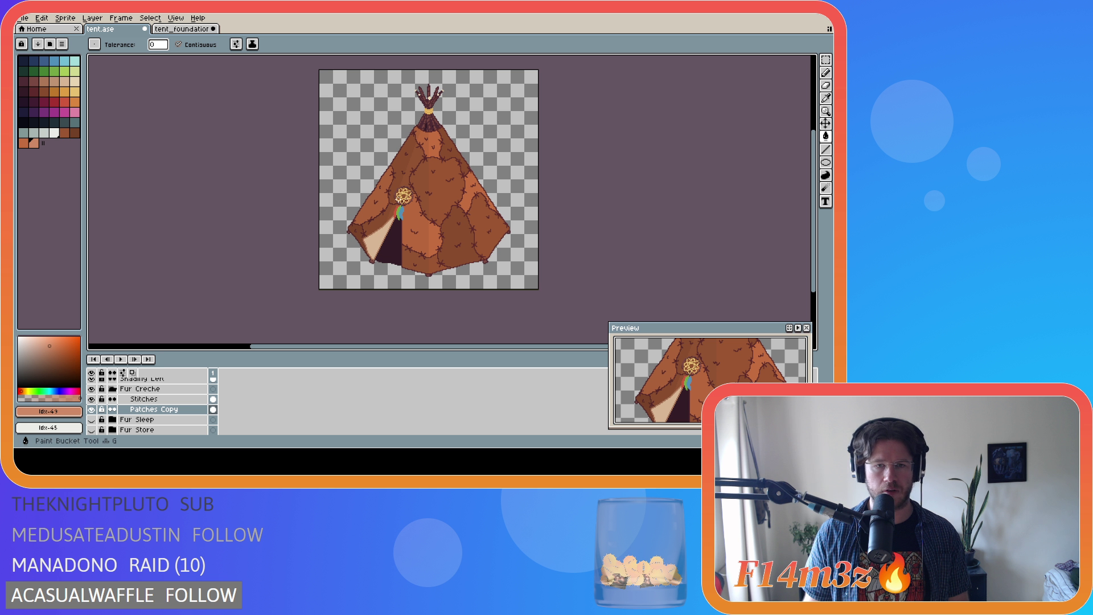
left_click(444, 251)
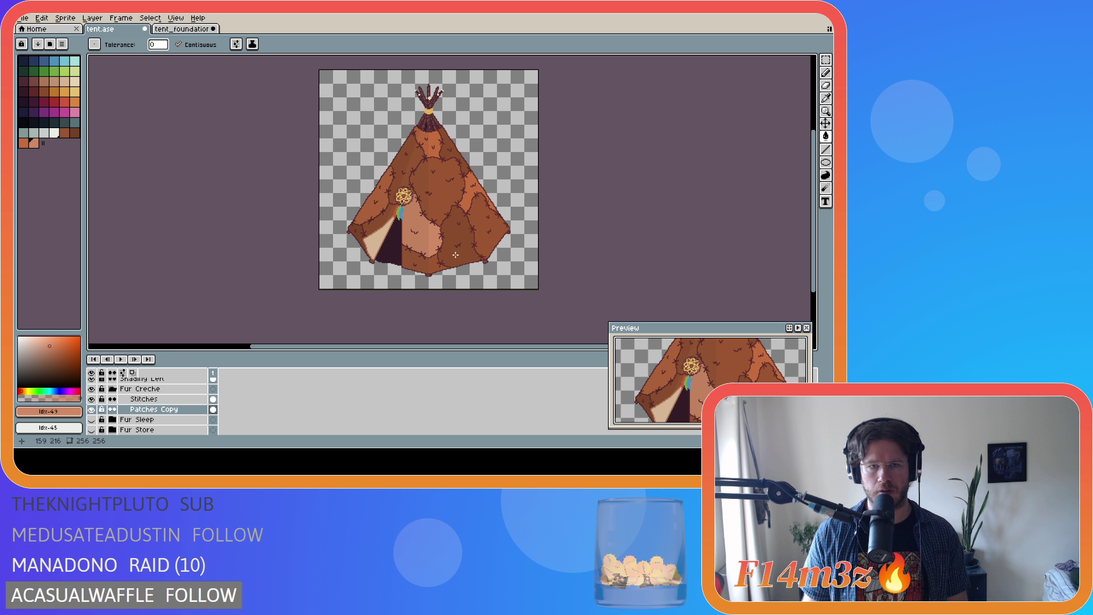
left_click(463, 223)
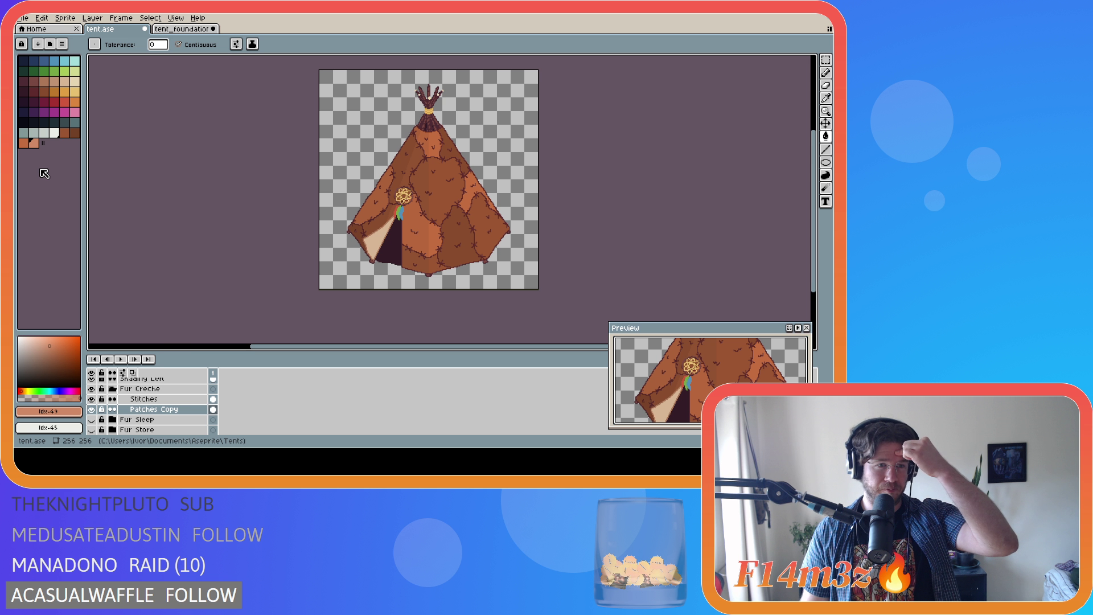
right_click(33, 143)
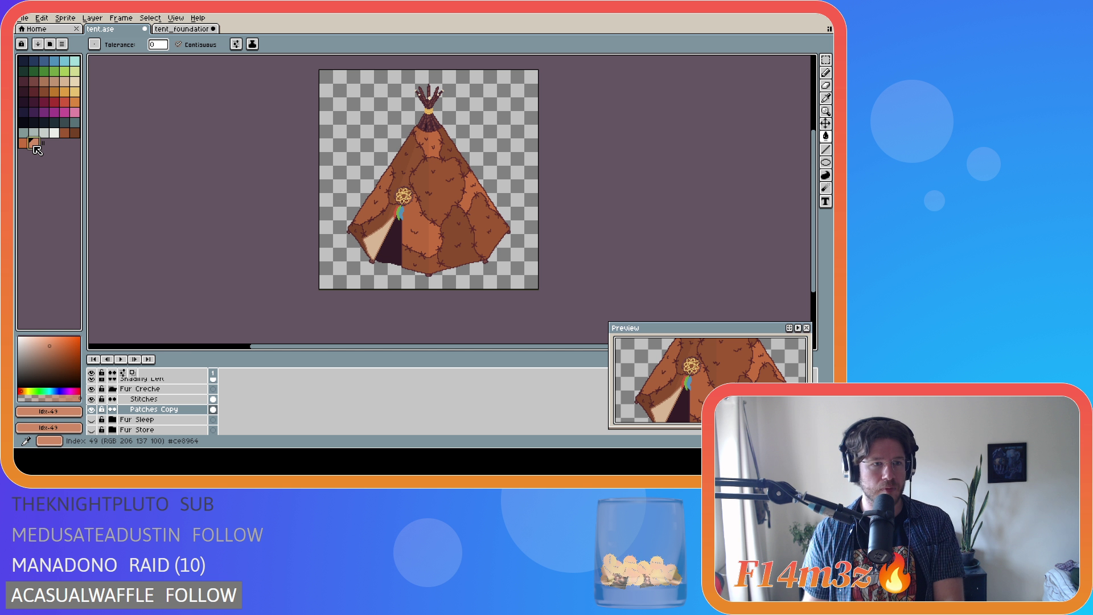
key("Delete")
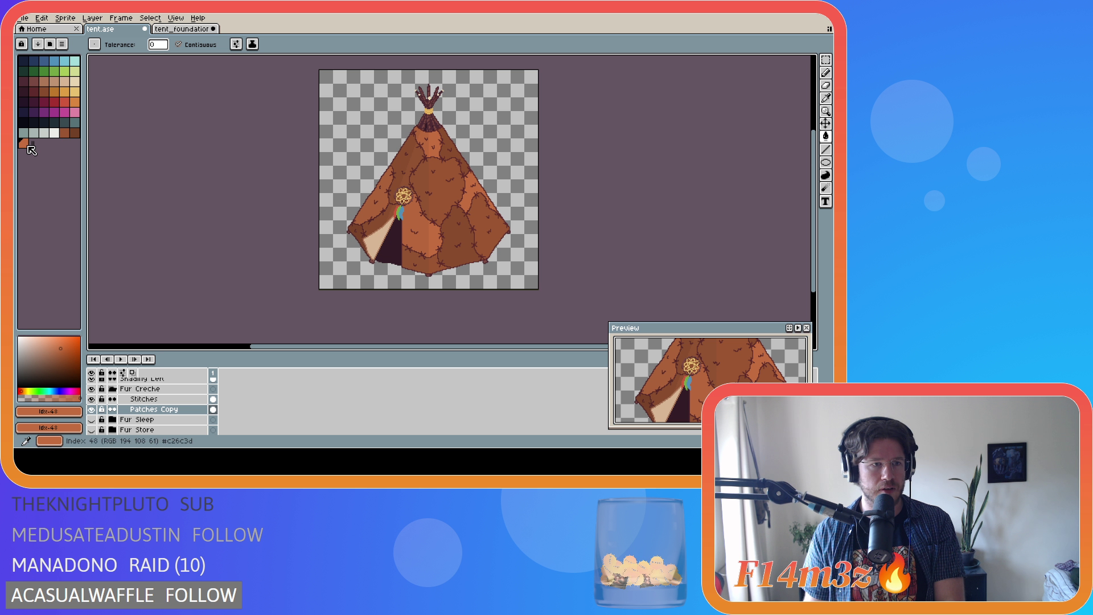
Switch the orange c26c3d repeatedly between its HSV and HSL values to compare them.
left_click(60, 412)
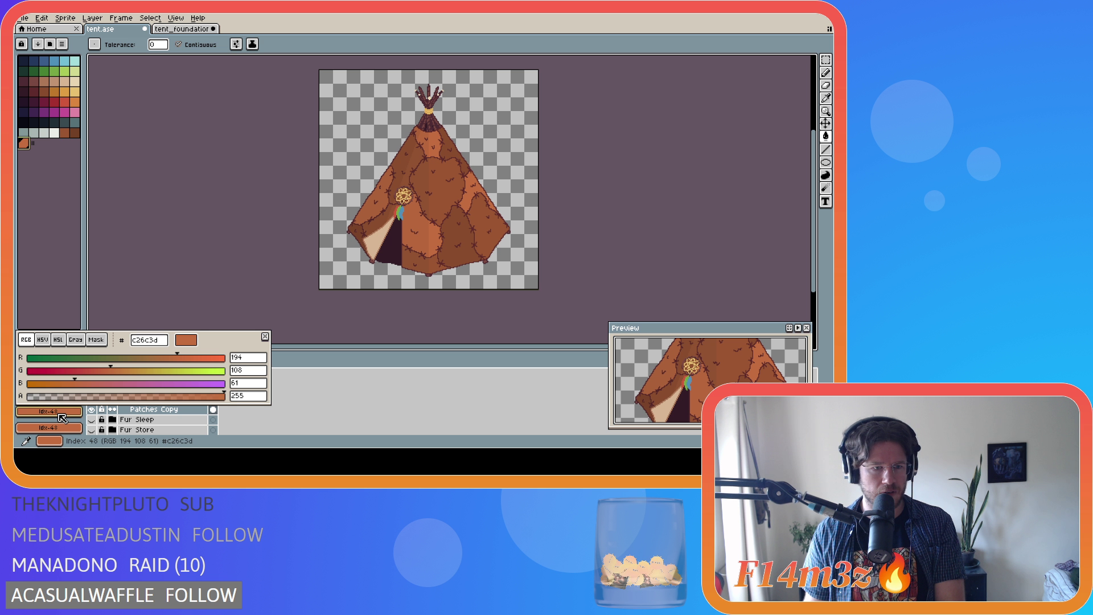
left_click(68, 412)
left_click(60, 412)
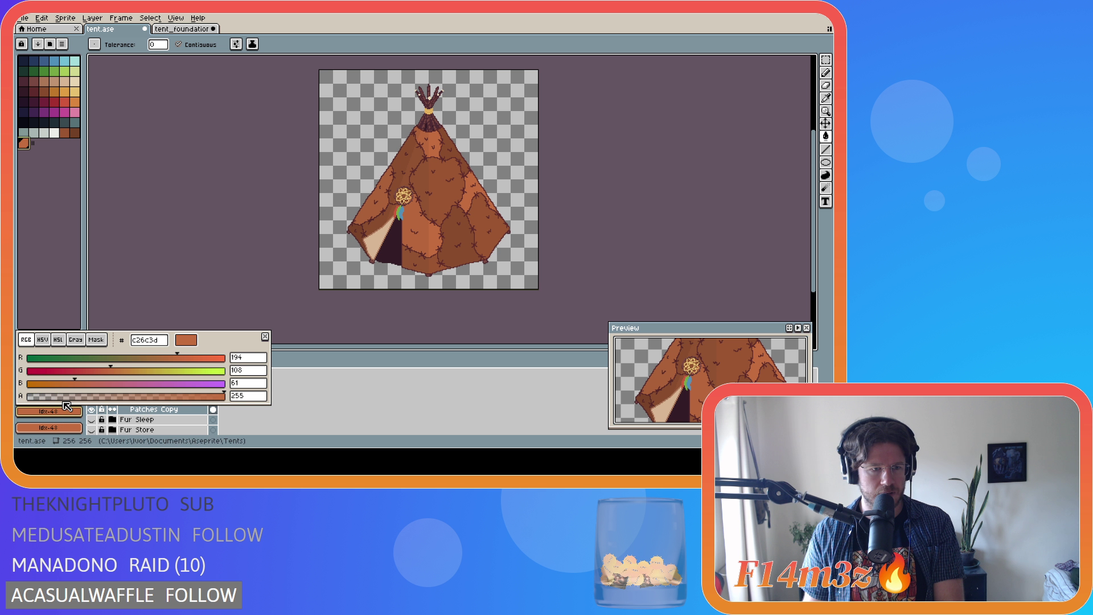
left_click(59, 340)
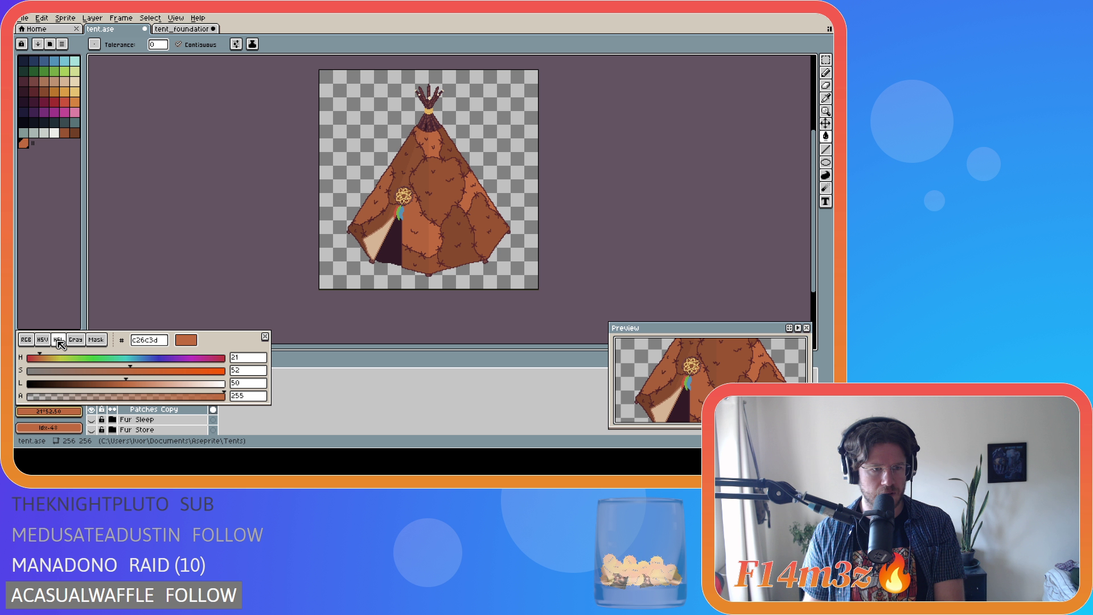
left_click(43, 340)
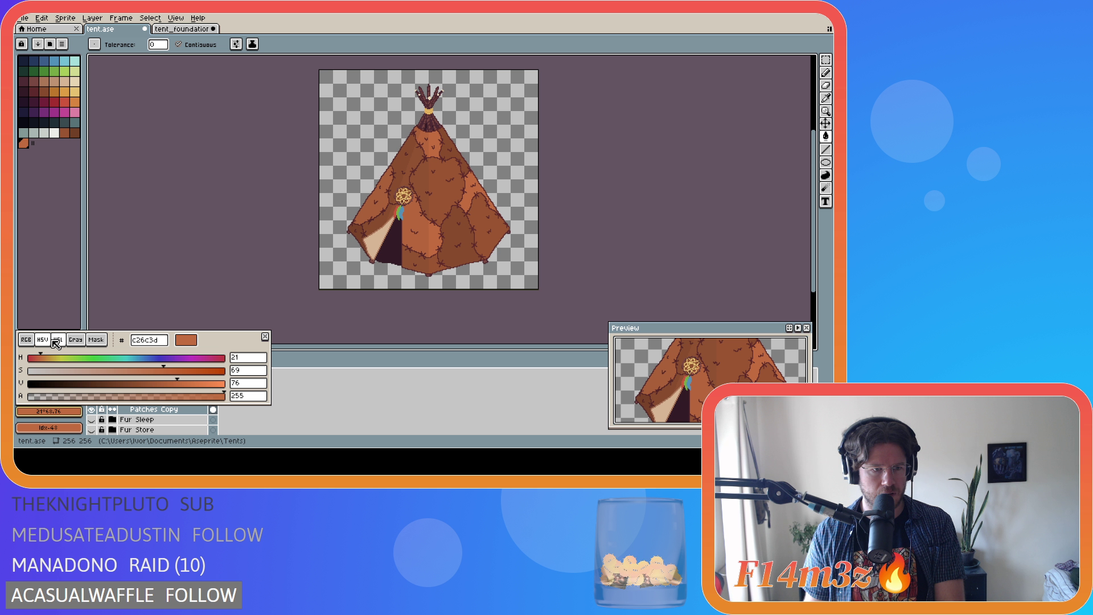
left_click(59, 340)
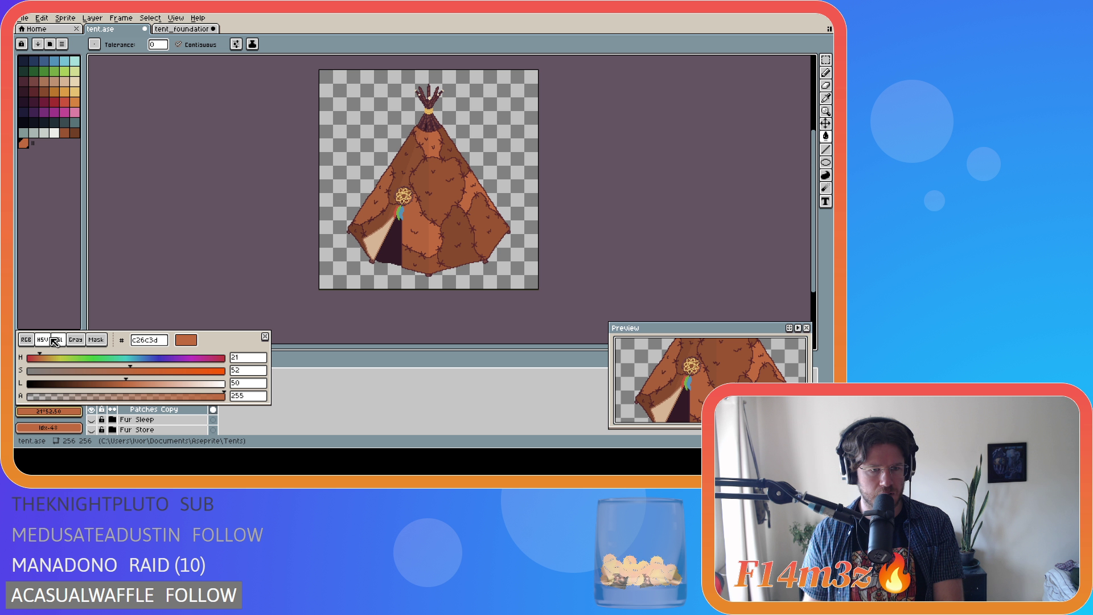
left_click(50, 340)
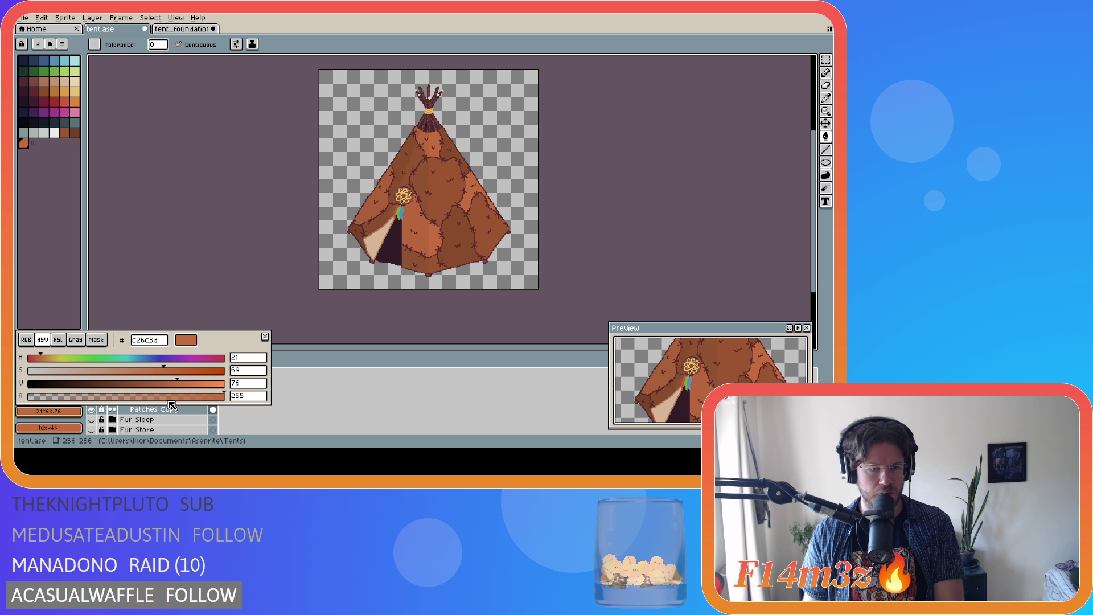
left_click(63, 341)
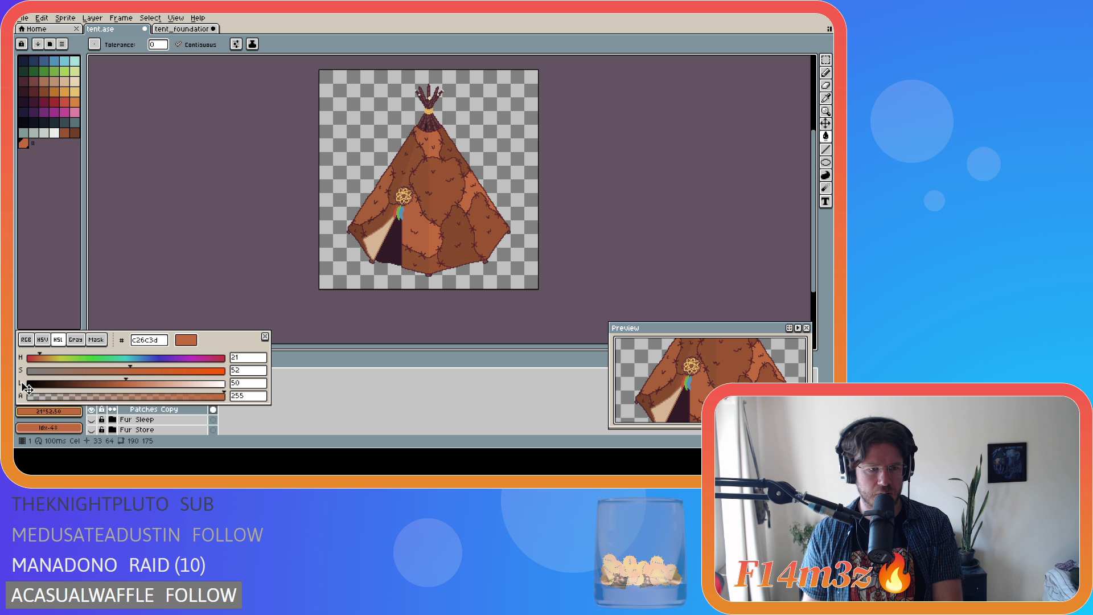
left_click(42, 339)
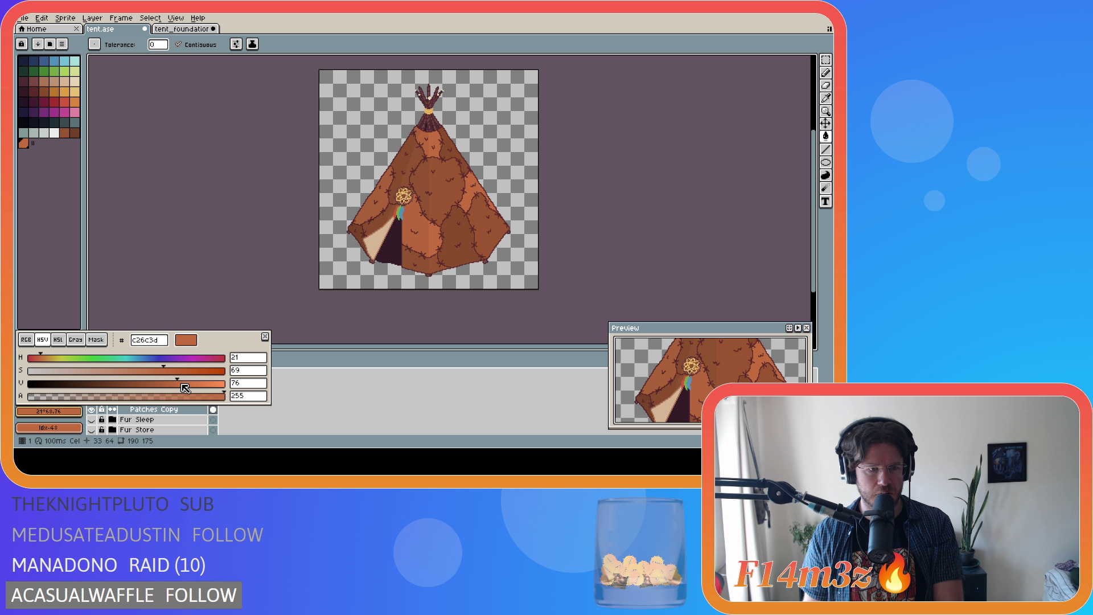
left_click(58, 341)
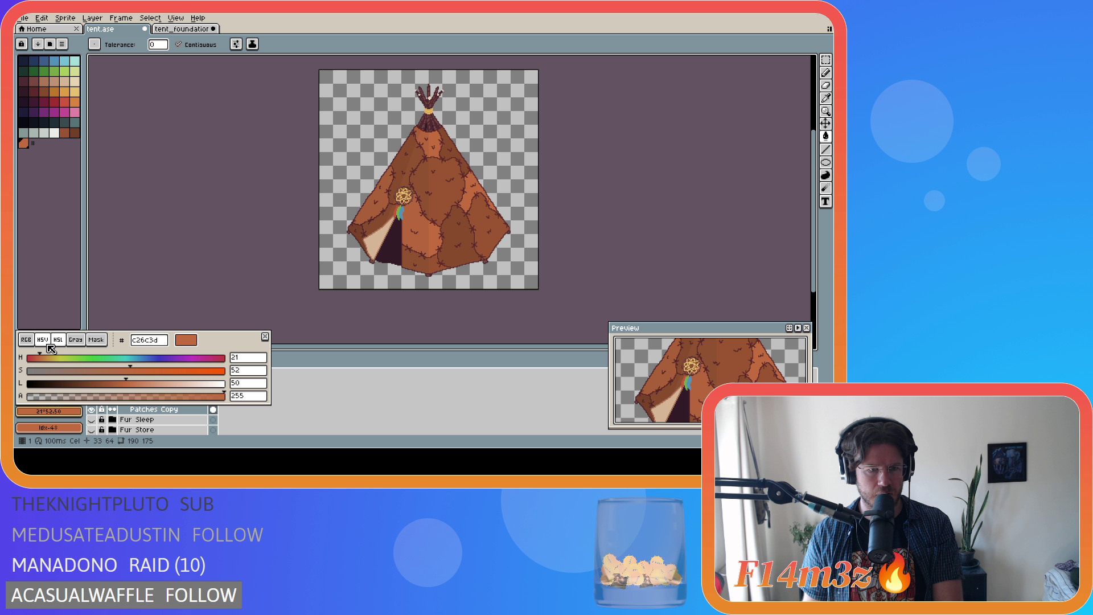
left_click(42, 340)
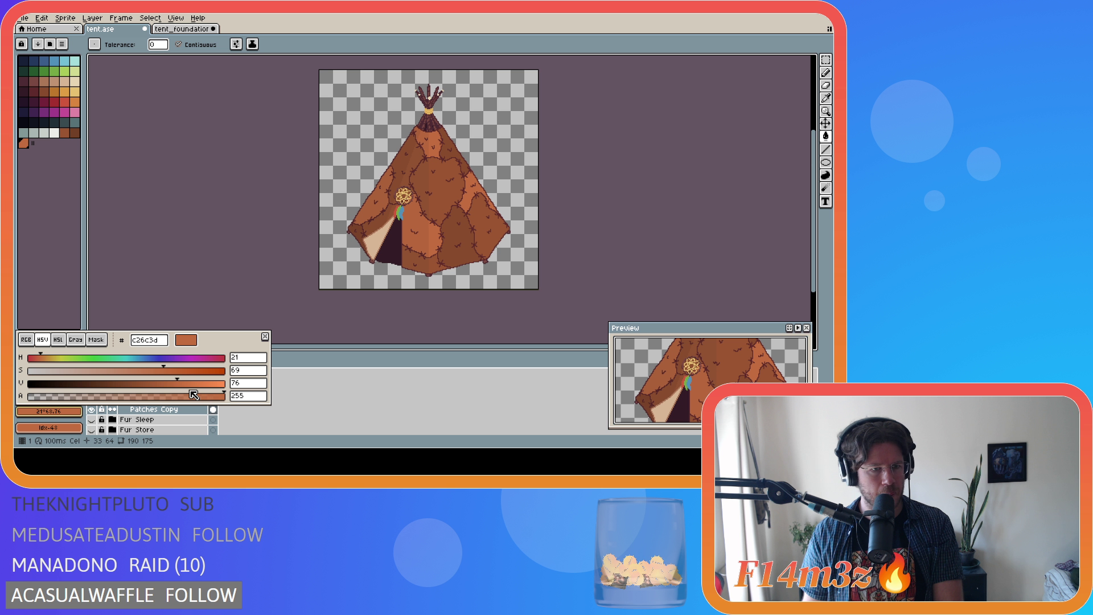
left_click(59, 340)
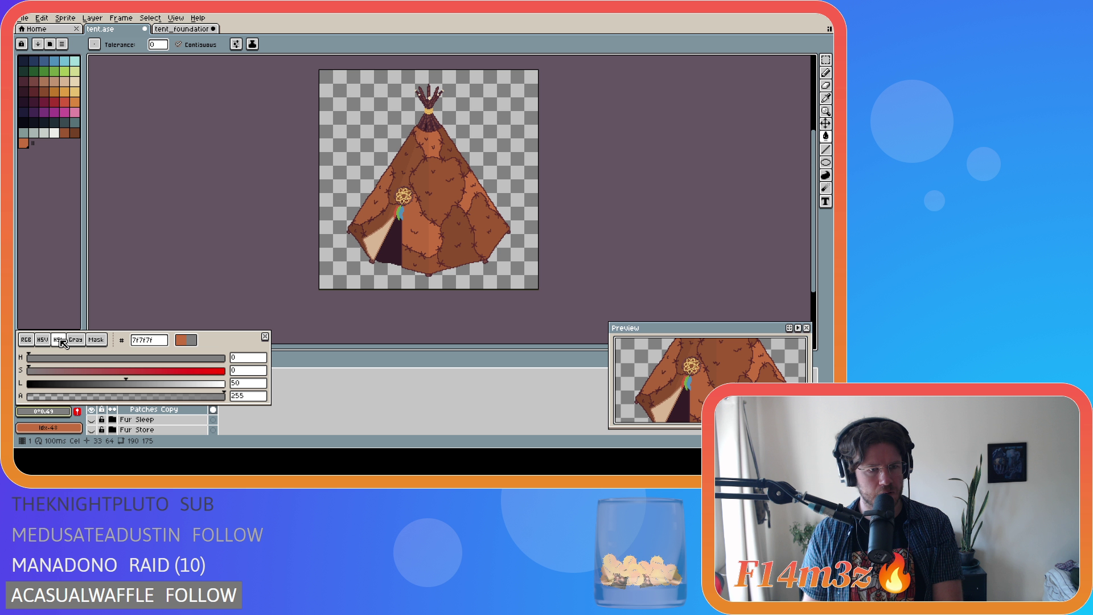
left_click(42, 340)
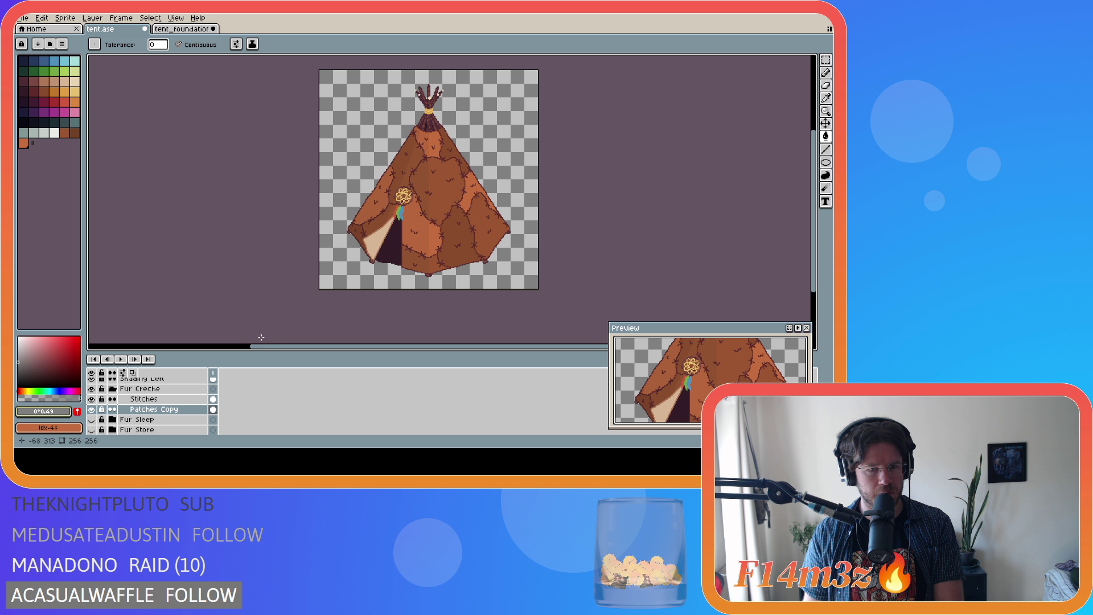
Raise the fur orange's green component to 118.
key("Escape")
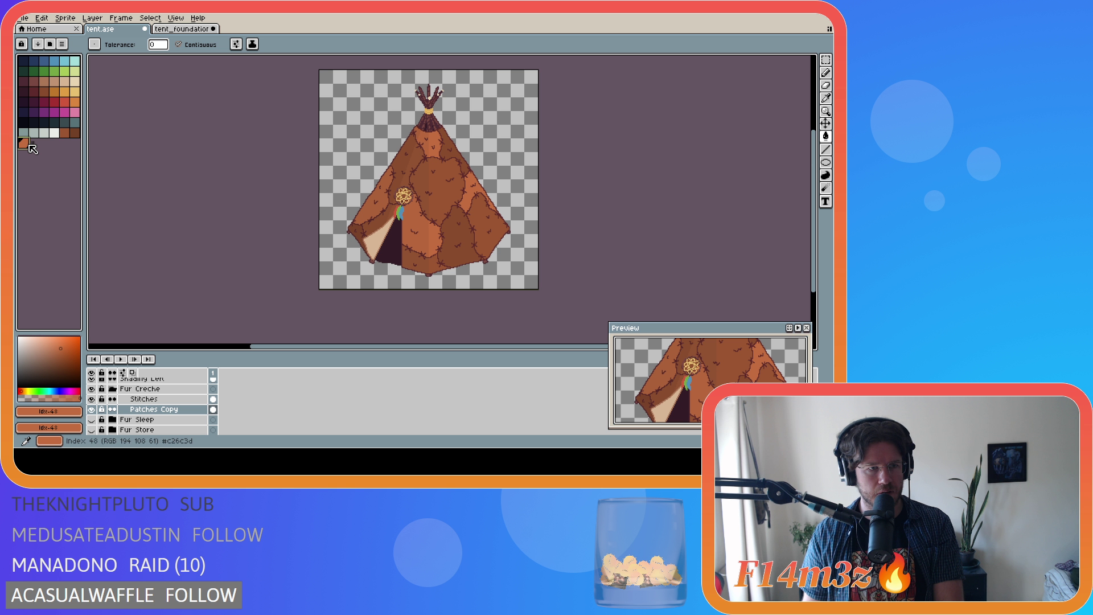
left_click(49, 411)
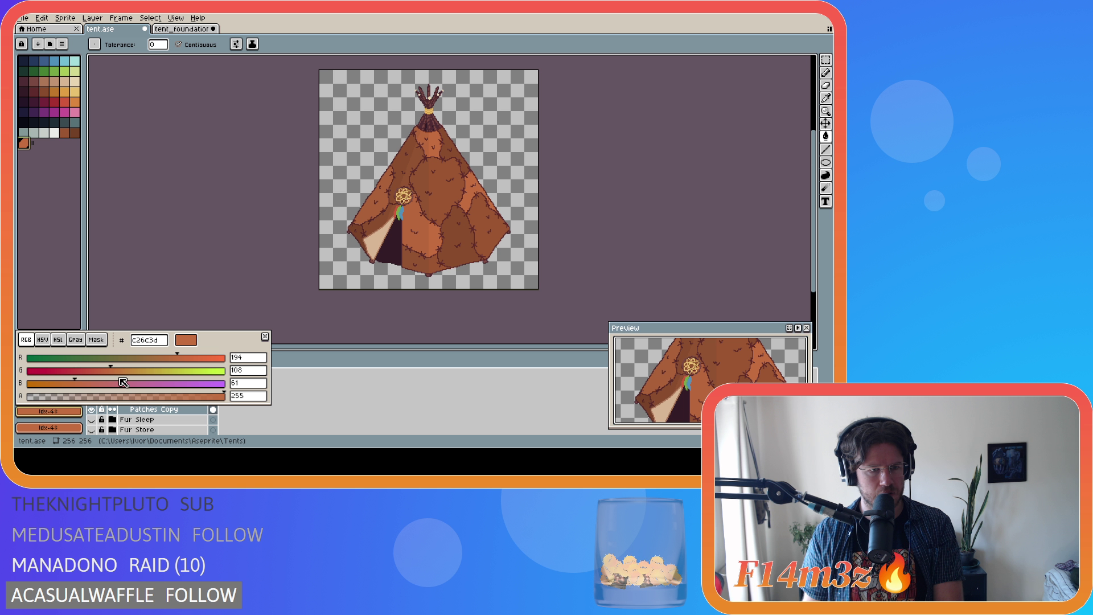
left_click_drag(111, 367, 119, 367)
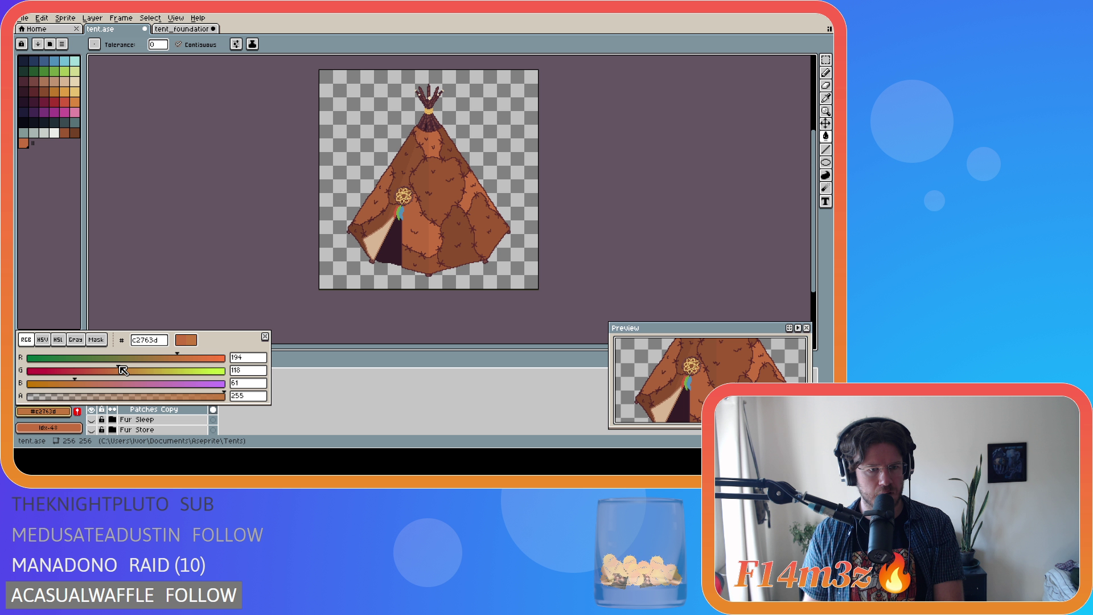
left_click(265, 336)
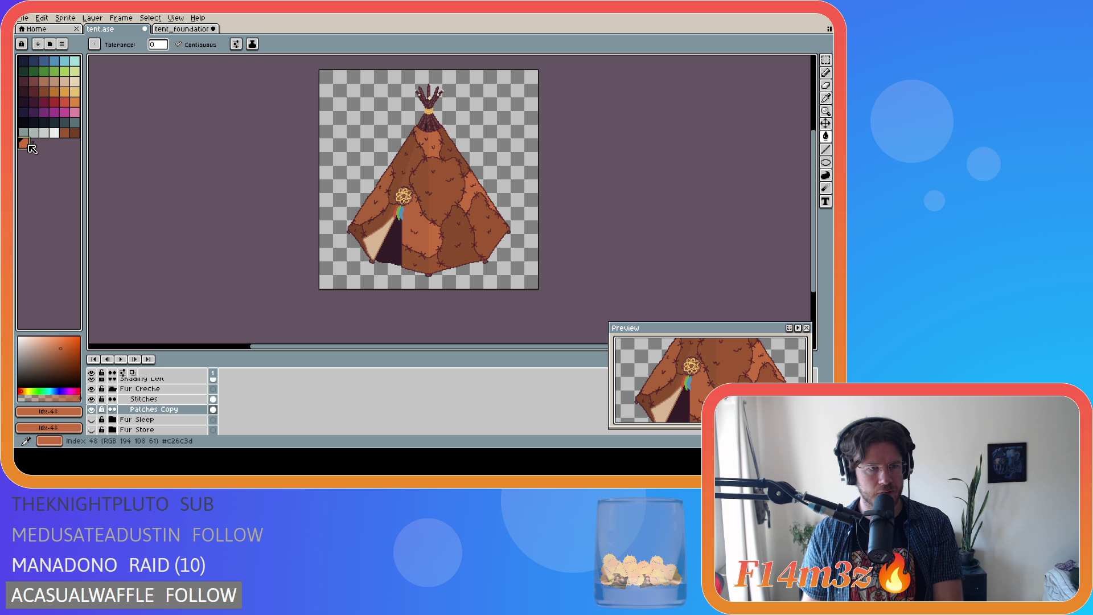
Set the orange's HSL lightness to 60.
left_click(49, 411)
left_click(58, 340)
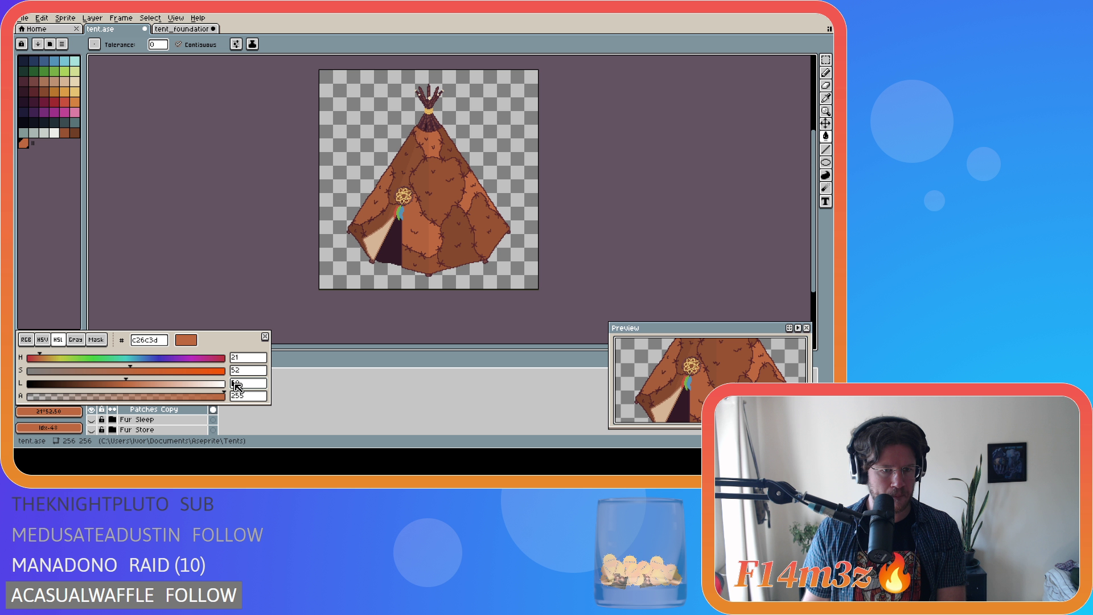
type("60")
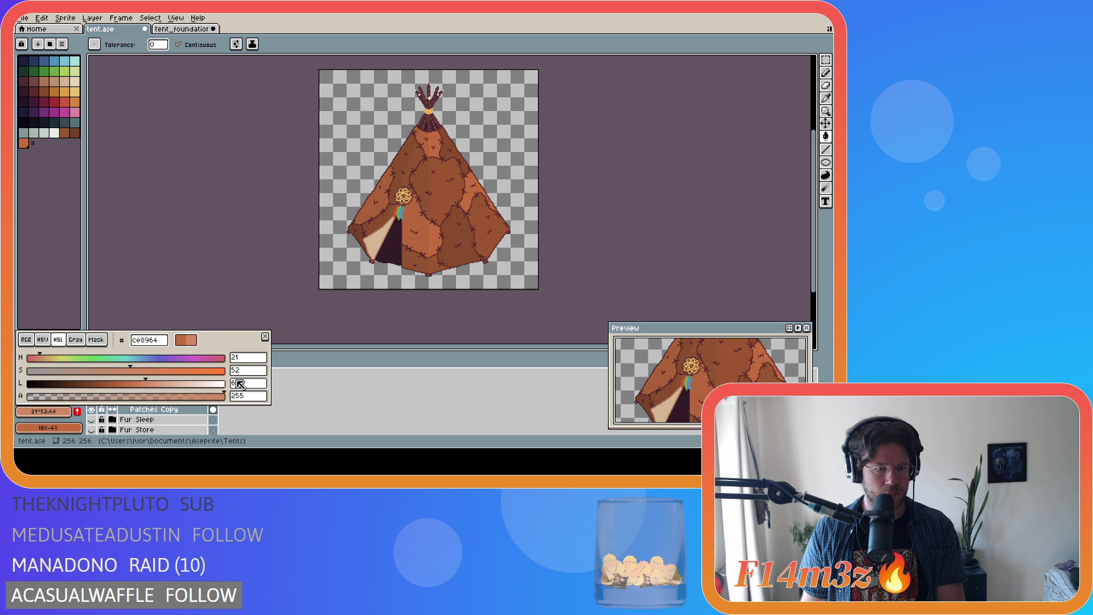
key("Return")
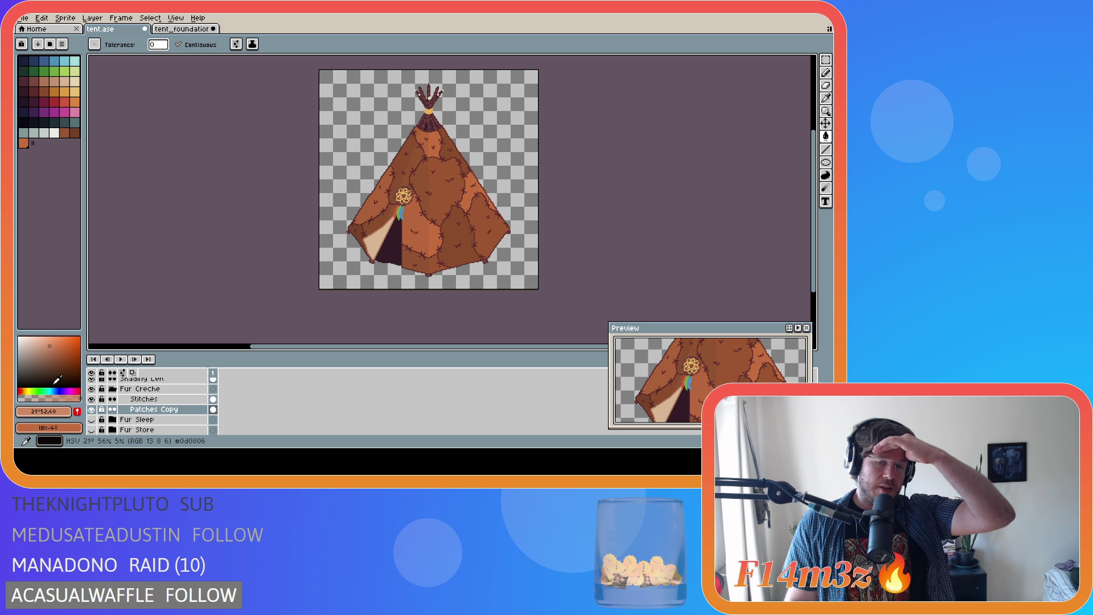
Change the orange to lightness 50 and raise its saturation to about 66.
left_click(46, 411)
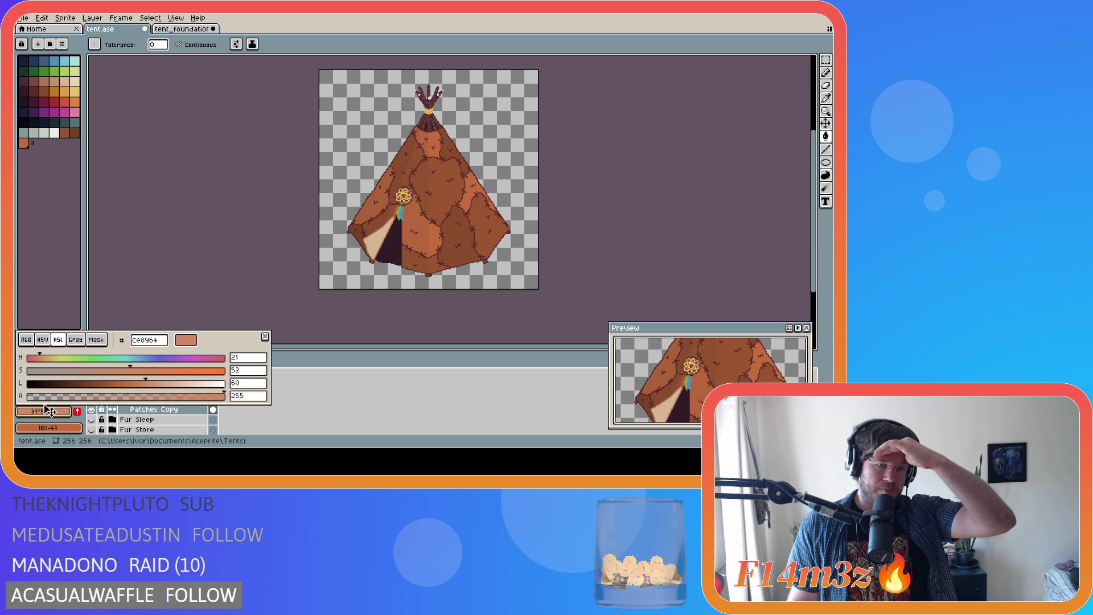
double_click(235, 386)
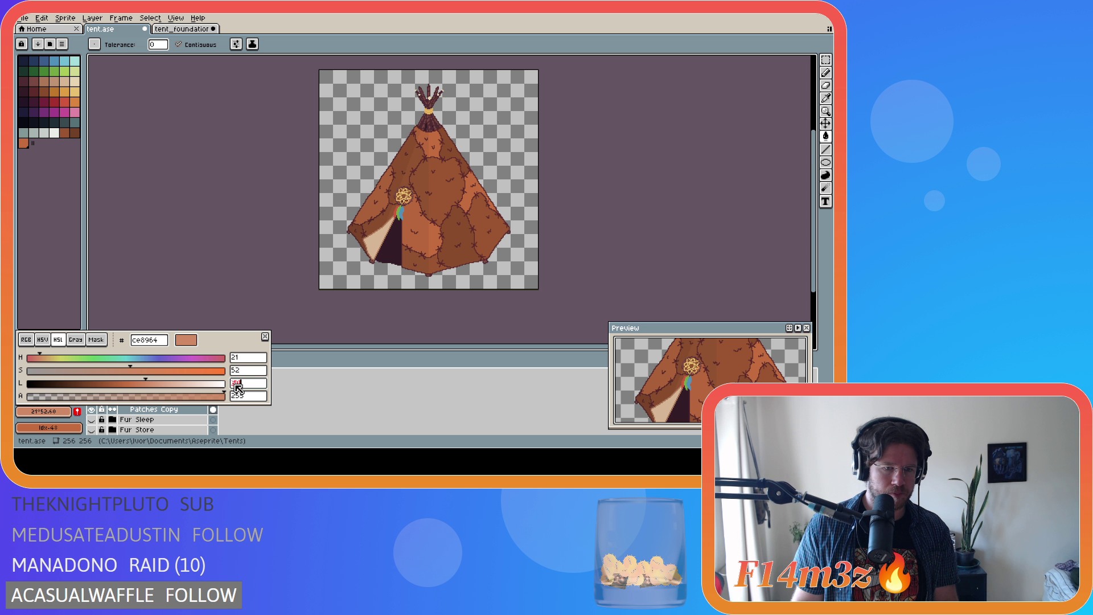
type("50")
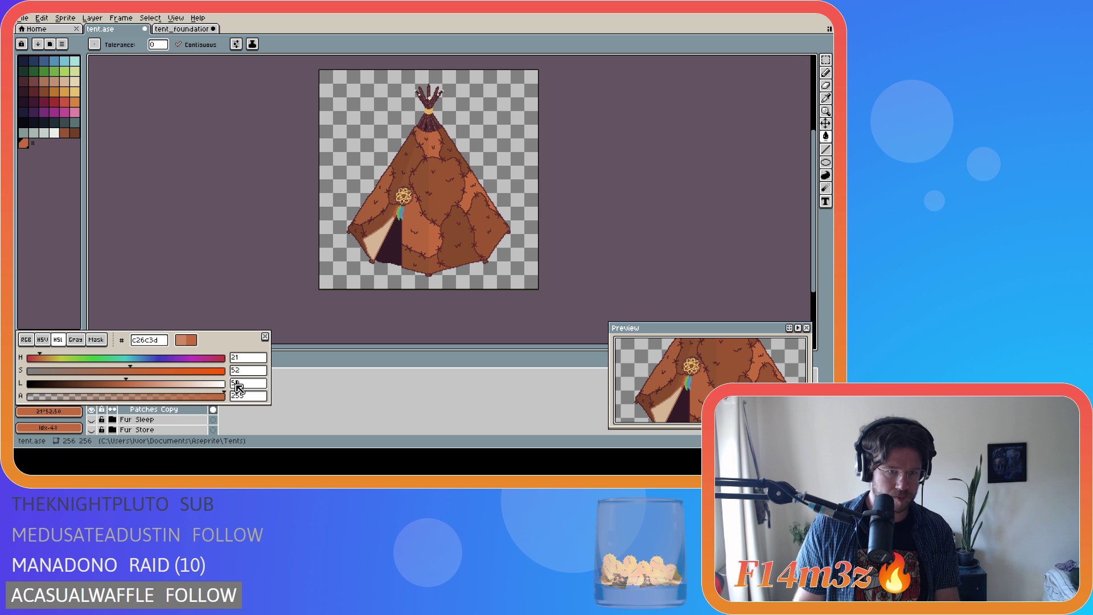
left_click(134, 369)
mouse_move(145, 370)
left_mouse_down()
mouse_move(162, 371)
mouse_move(137, 371)
mouse_move(147, 371)
left_mouse_up()
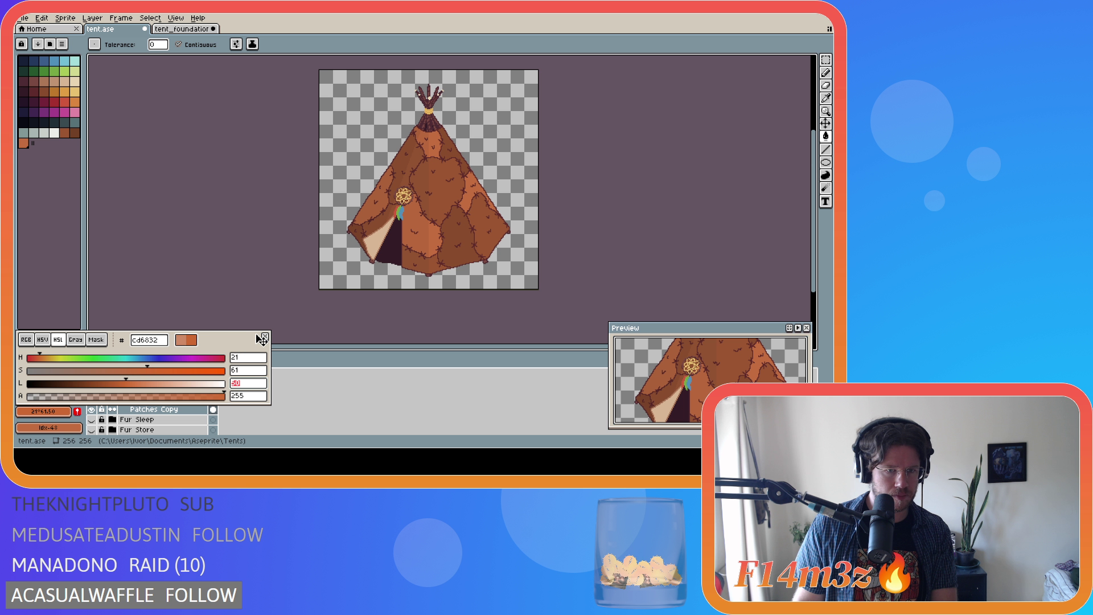
left_click(264, 338)
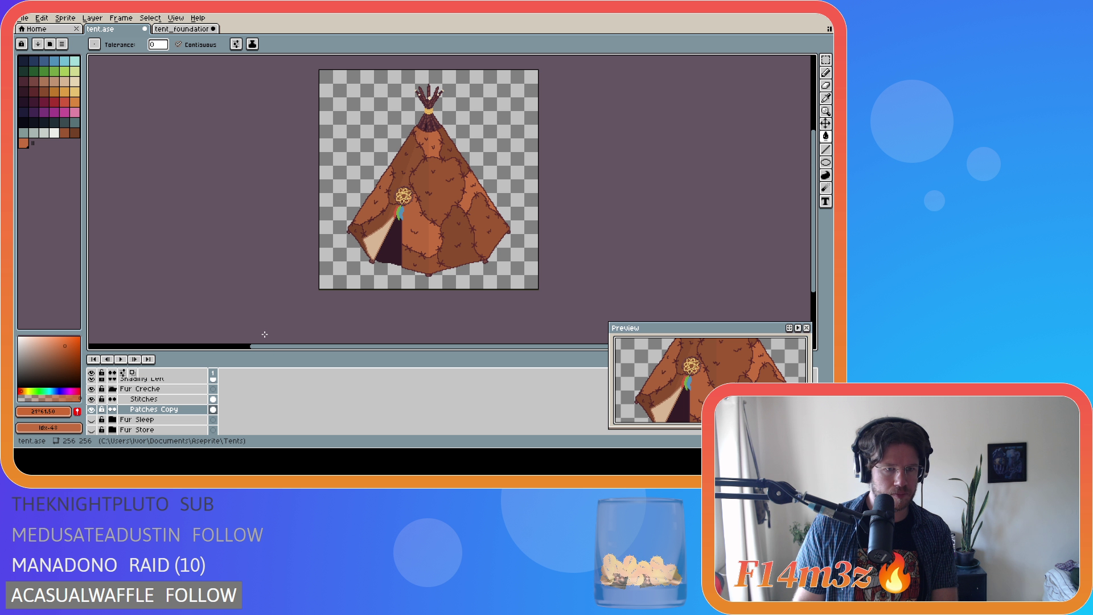
Review the adjusted orange's HSV and HSL values.
left_click(52, 410)
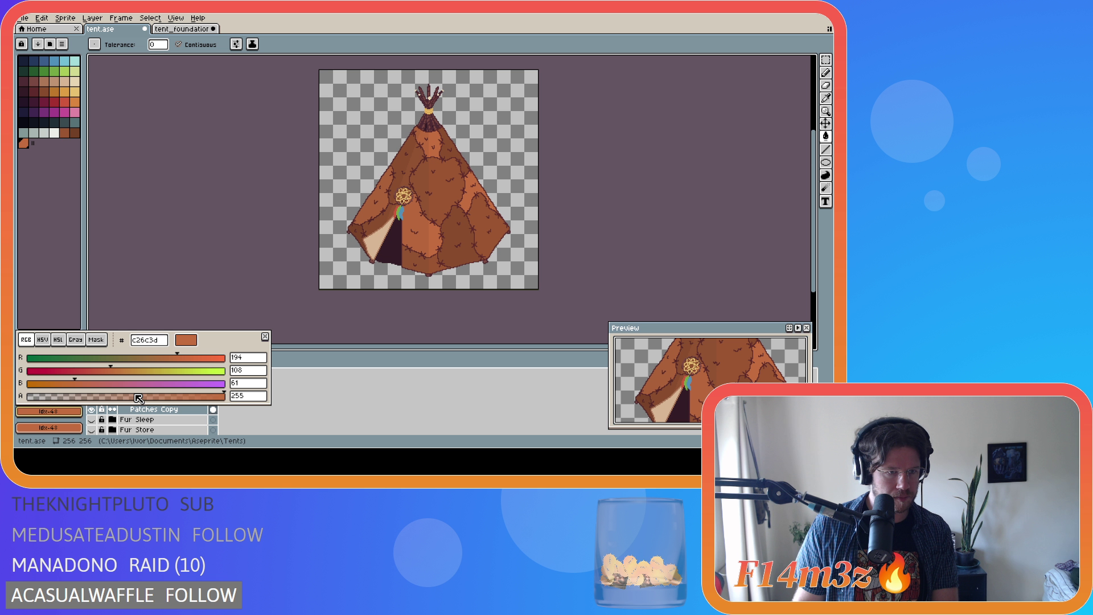
left_click(45, 340)
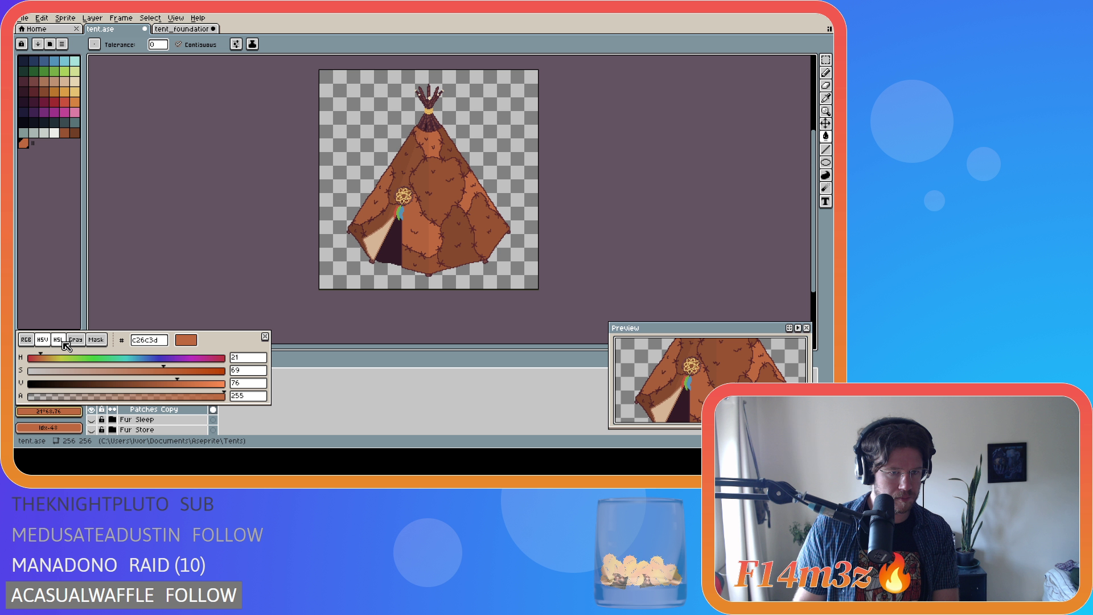
left_click(58, 340)
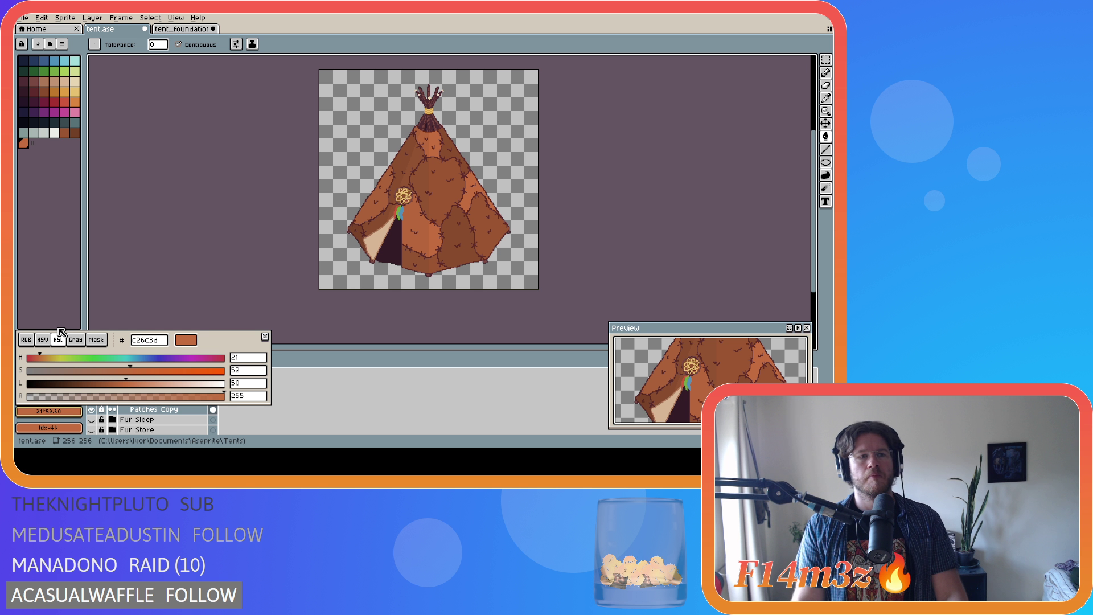
left_click(43, 301)
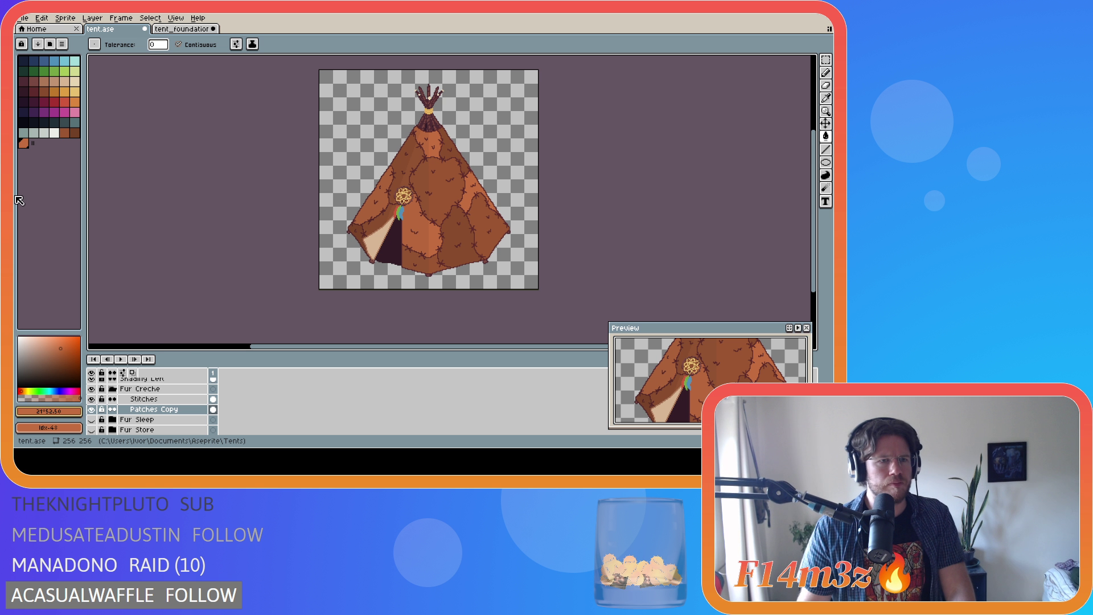
Compare the golden, red-orange and index 21 swatches, settling on the golden colour (index 22).
left_click(65, 93)
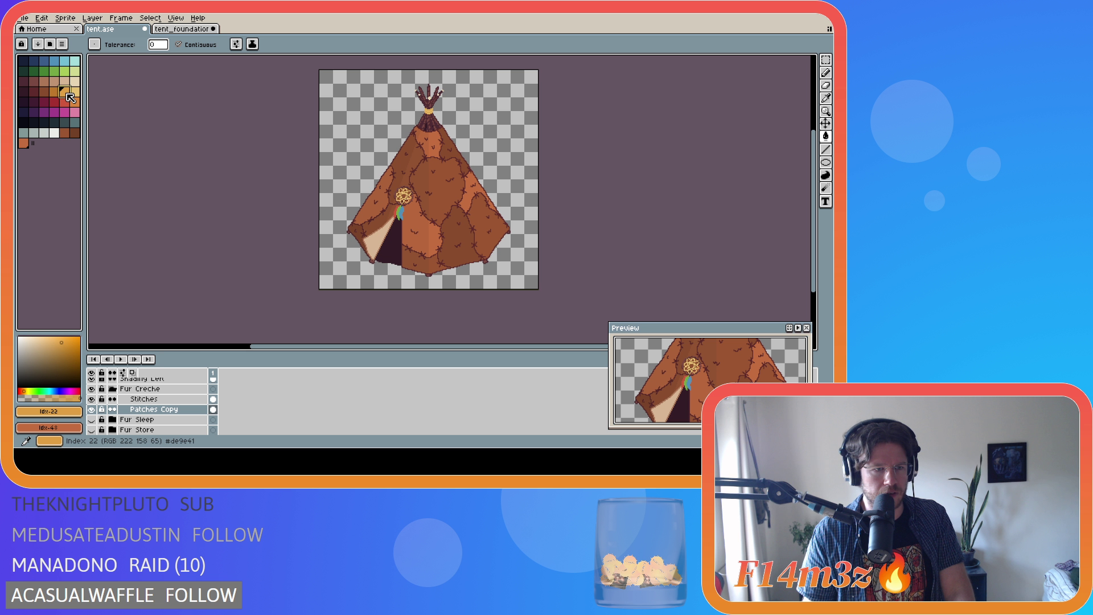
left_click(24, 143)
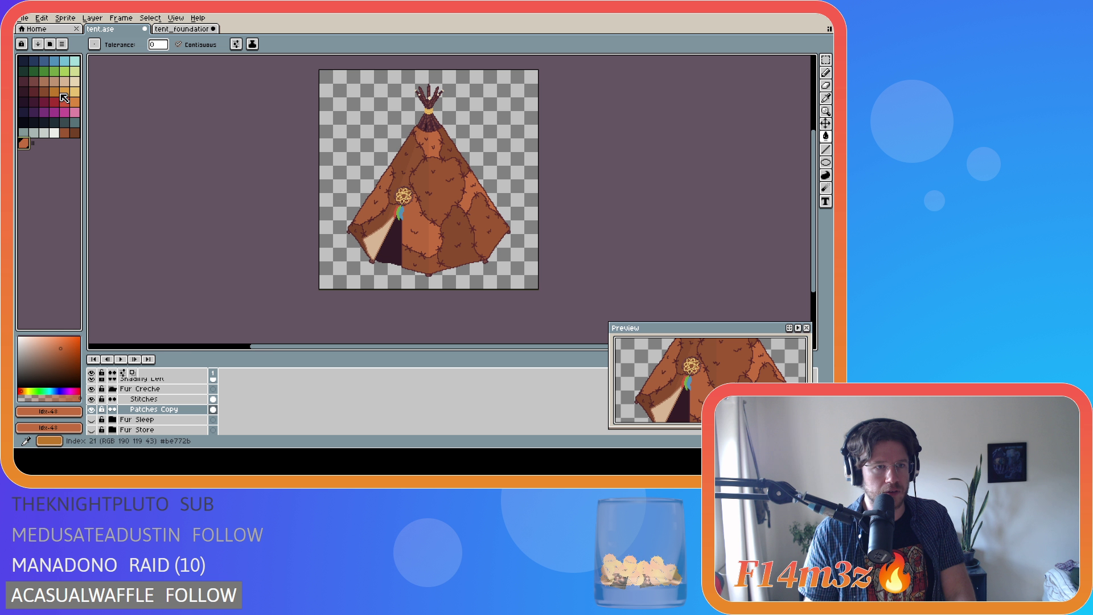
left_click(60, 94)
left_click(64, 93)
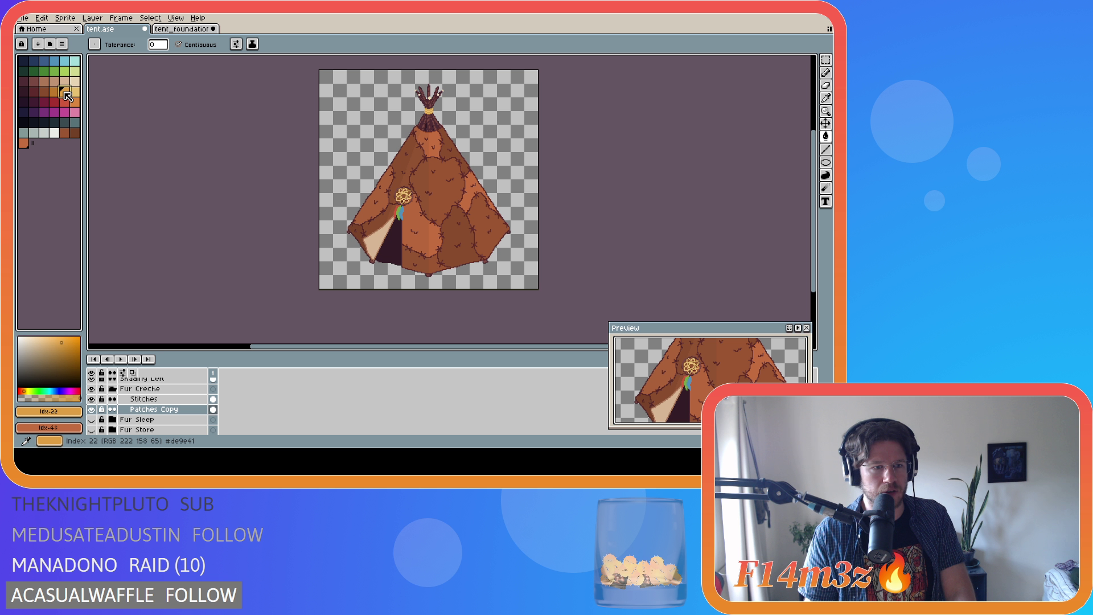
left_click(23, 142)
left_click(64, 94)
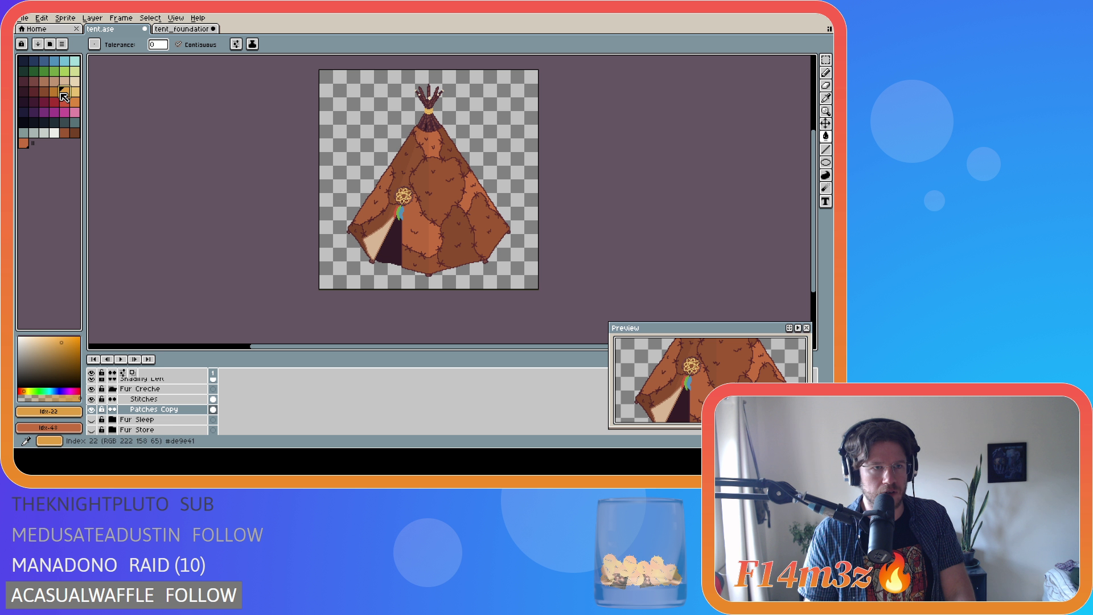
left_click(24, 143)
left_click(66, 92)
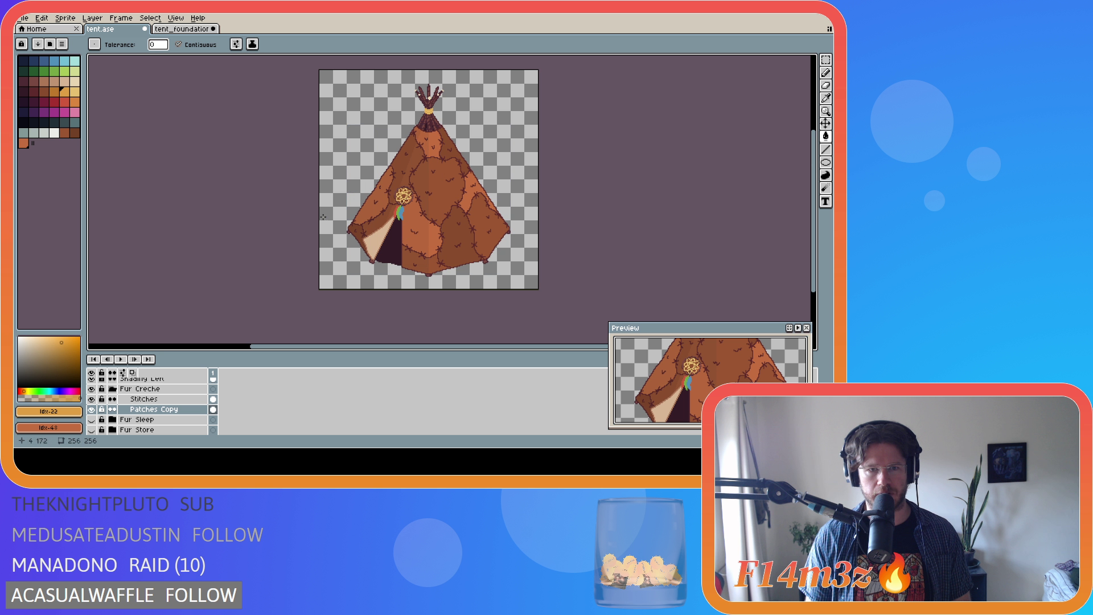
left_click(54, 91)
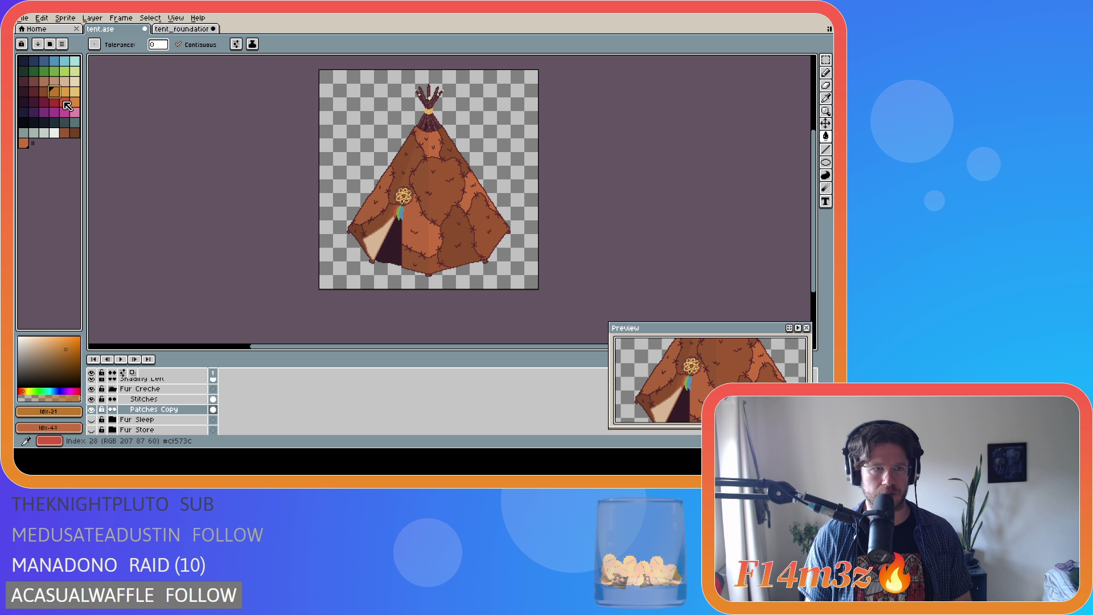
left_click(74, 102)
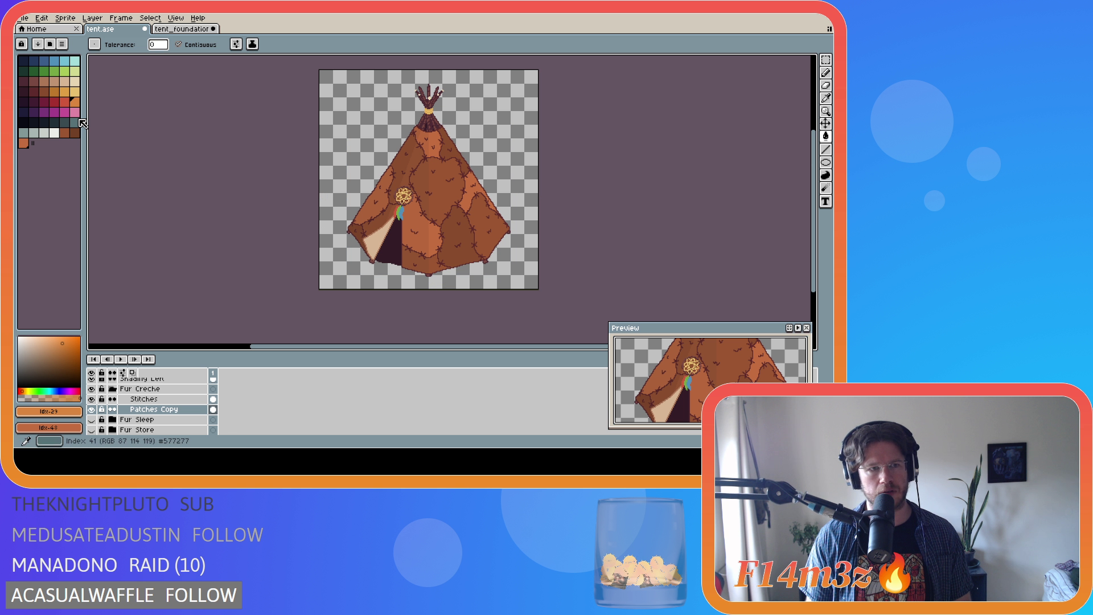
left_click(65, 92)
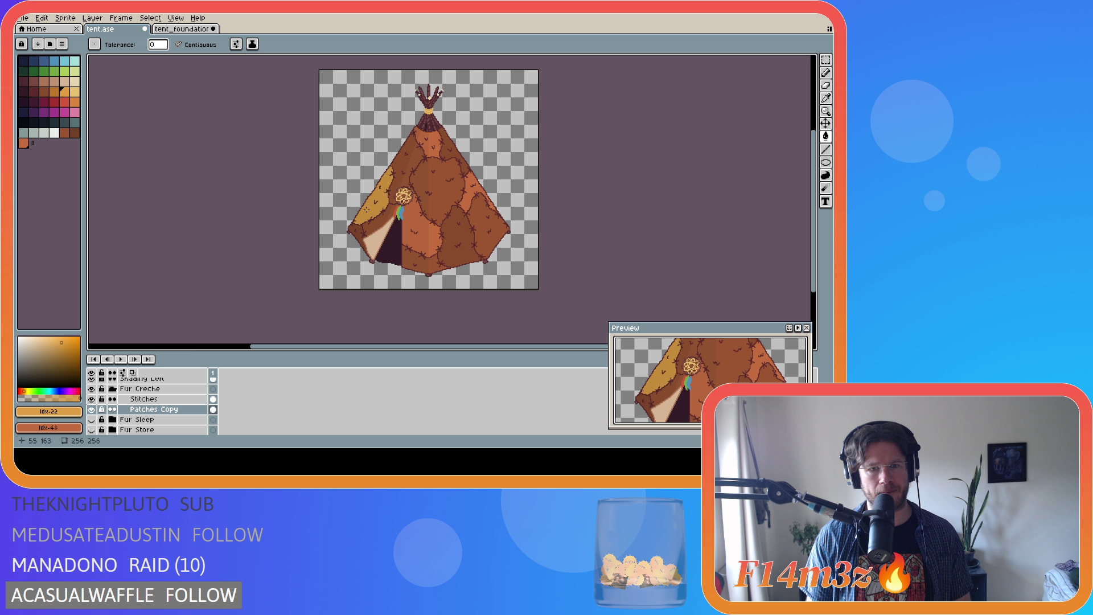
left_click(75, 102)
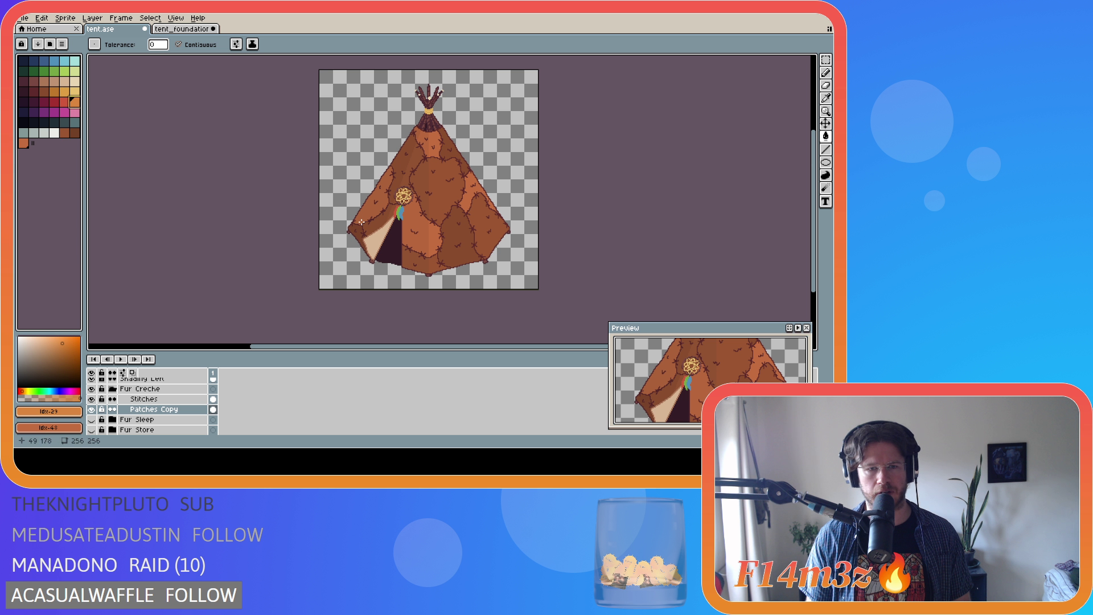
left_click(475, 205)
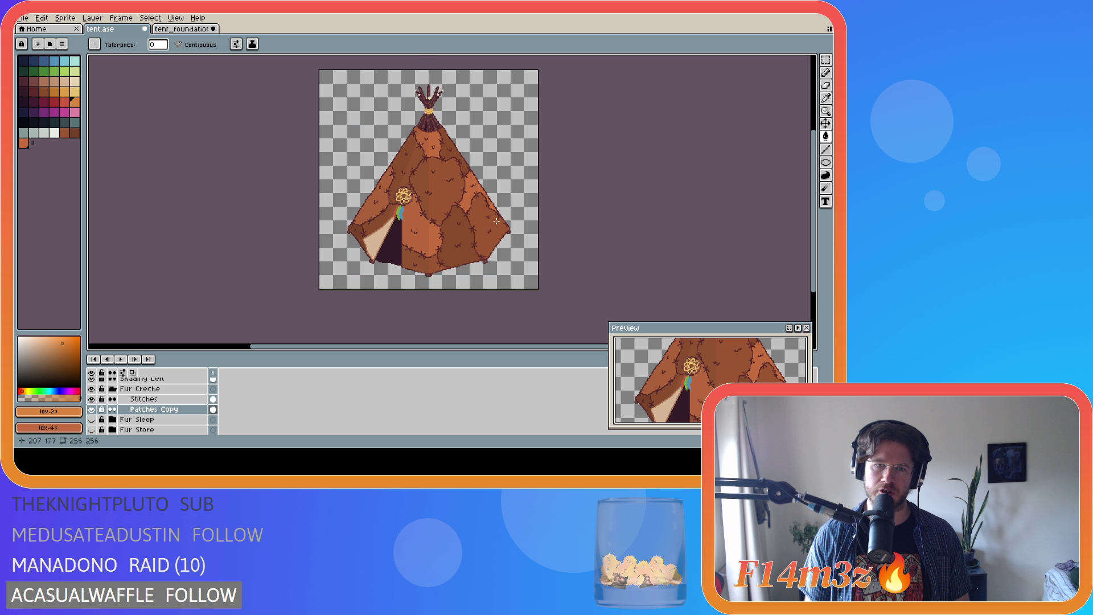
left_click(437, 231)
key("ctrl+z")
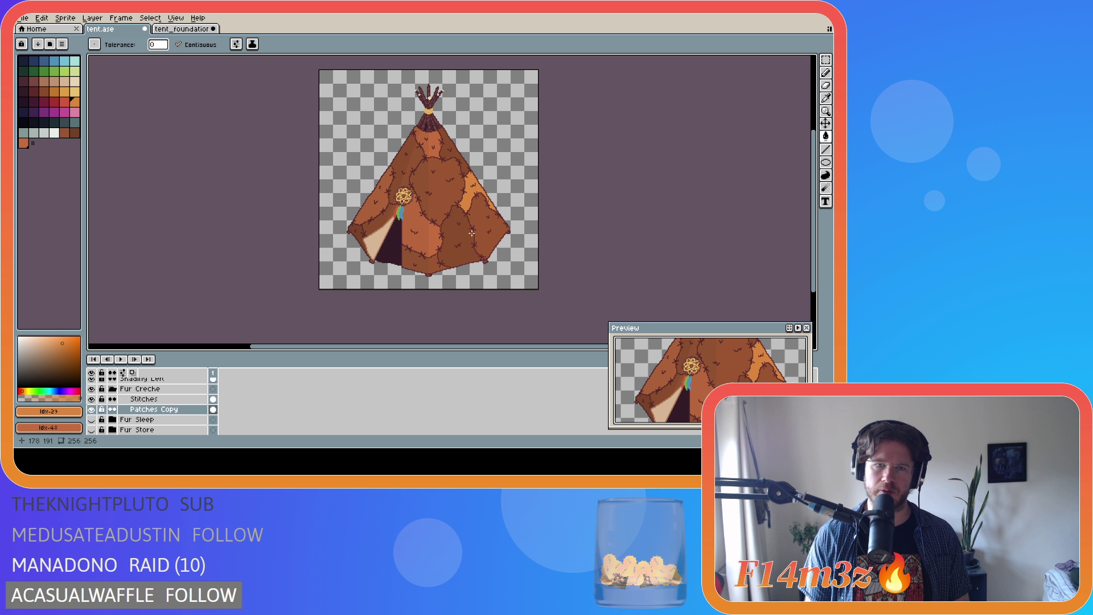
key("ctrl+z")
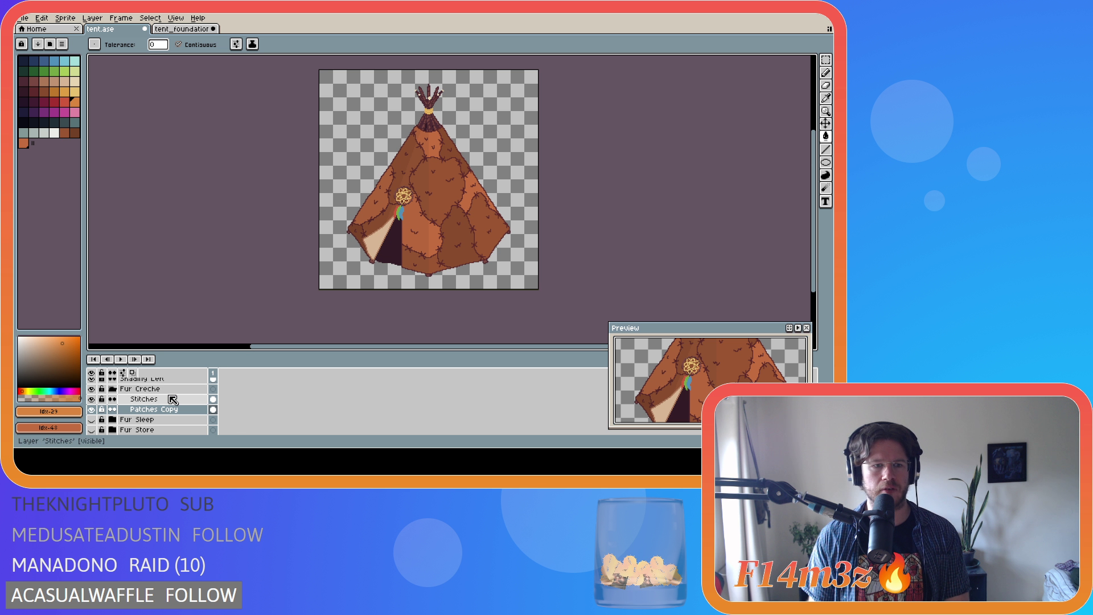
left_click(465, 207)
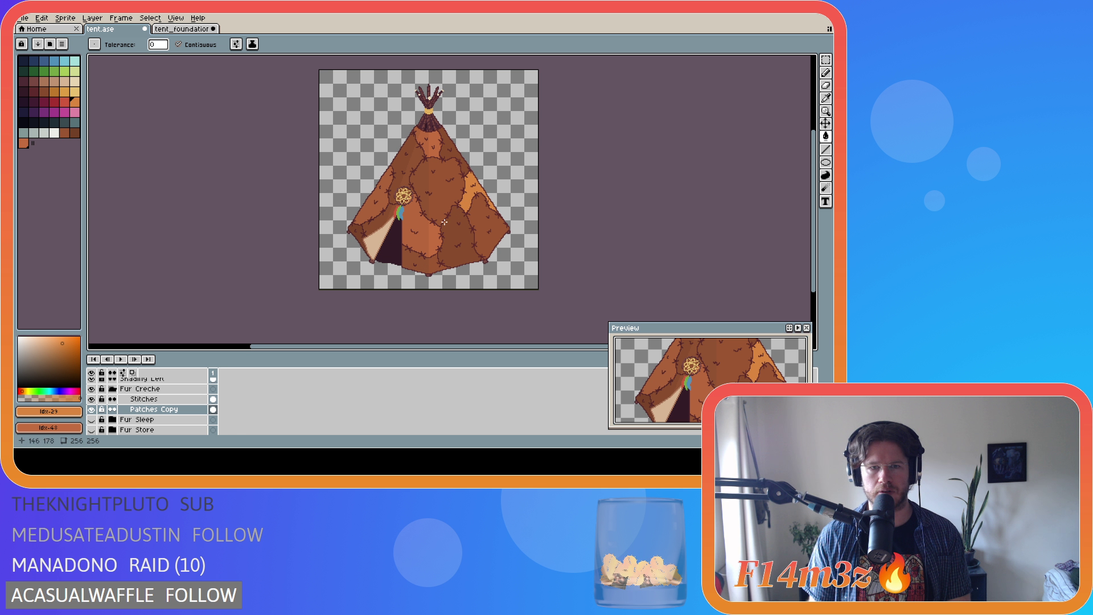
left_click(419, 246)
left_click(365, 210)
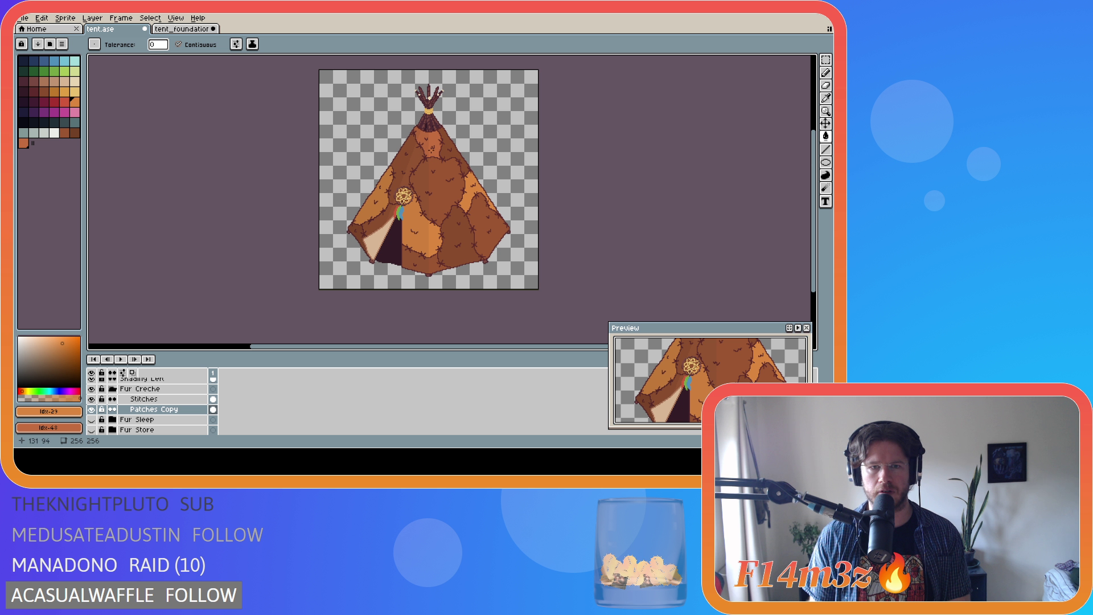
left_click(433, 148)
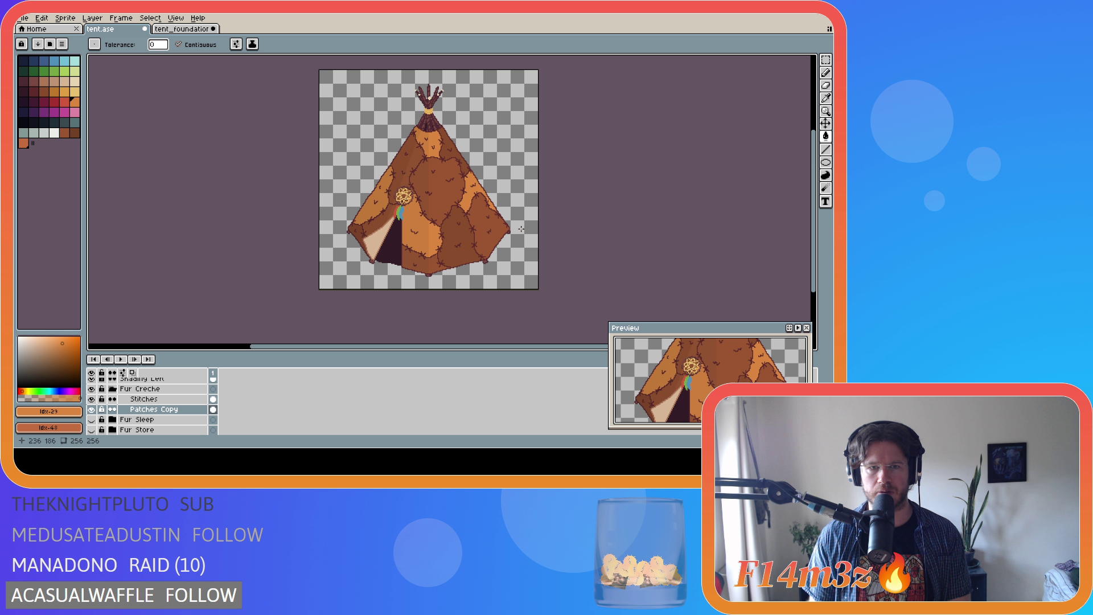
left_click(24, 144)
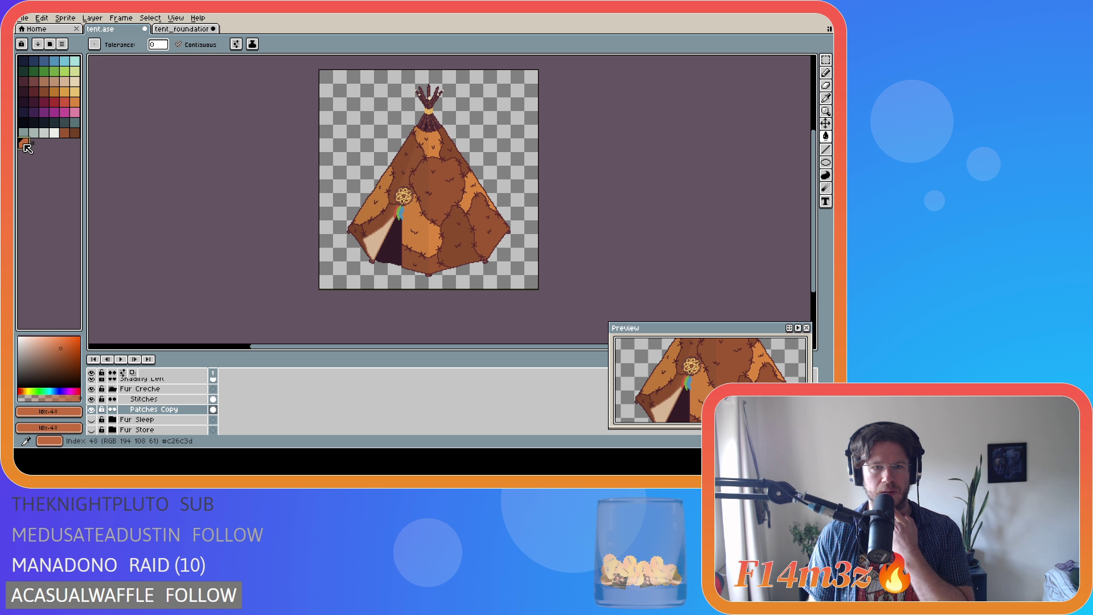
left_click(497, 230)
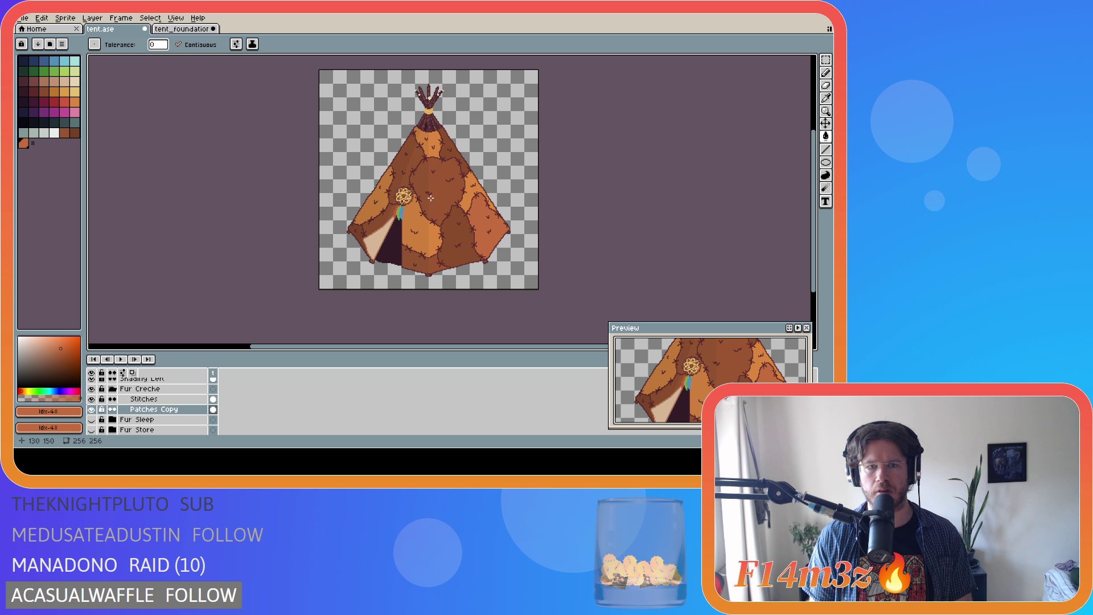
key("ctrl+z")
key("ctrl+z")
key("ctrl+z")
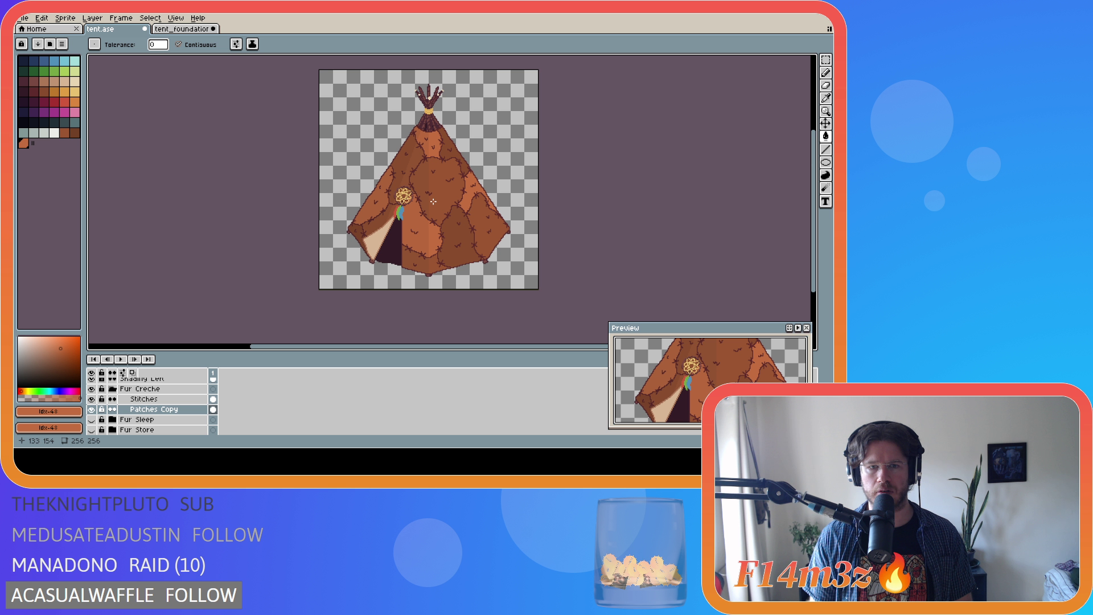
Fill nine fur patches (right, top, centre, door side, lower areas) with the lighter orange.
left_click(478, 190)
left_click(421, 228)
left_click(373, 196)
left_click(427, 143)
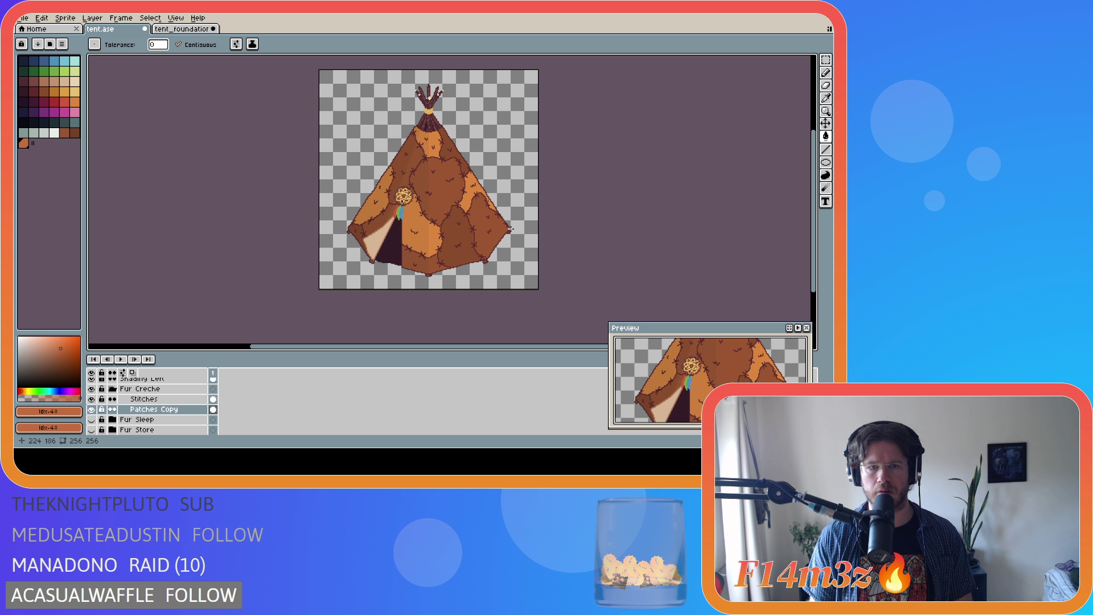
left_click(382, 220)
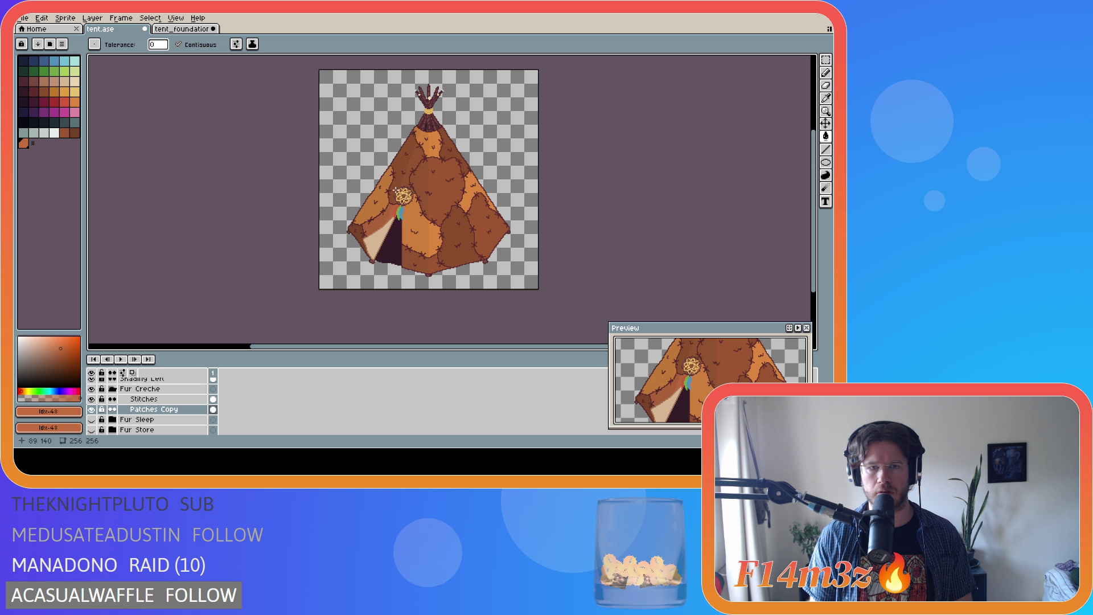
left_click(397, 187)
left_click(425, 184)
left_click(427, 267)
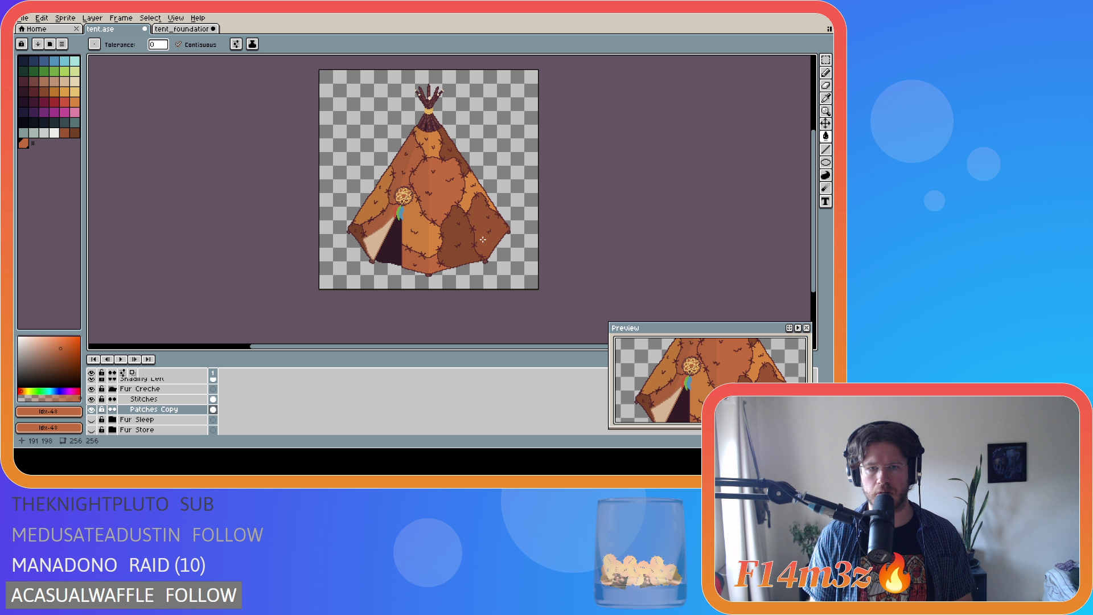
left_click(505, 251)
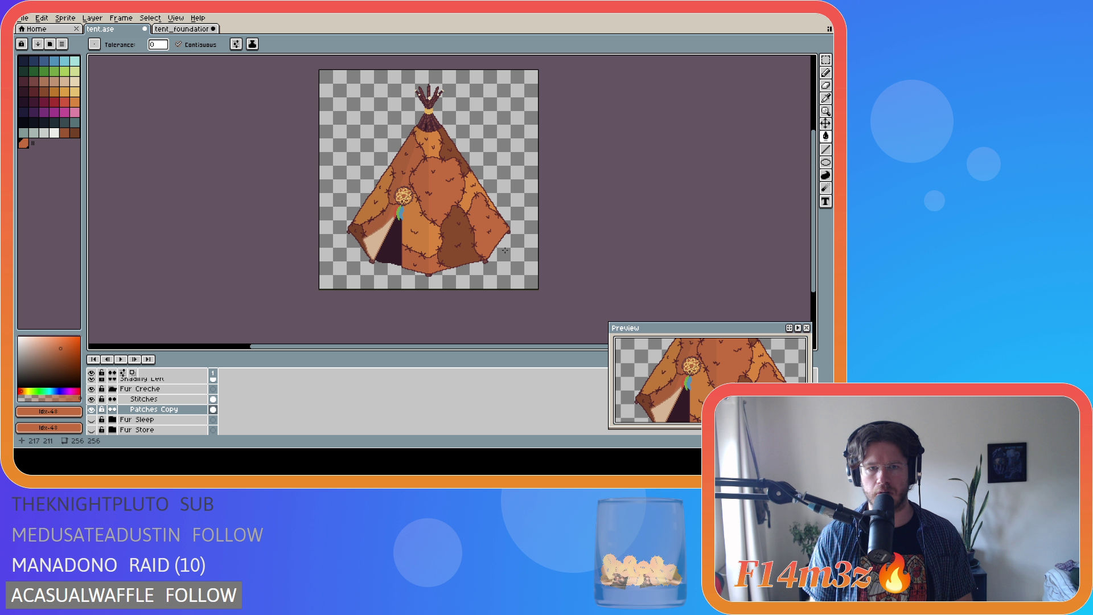
Refill two dark brown patches with a lighter brown and save tent.ase.
left_click(65, 133)
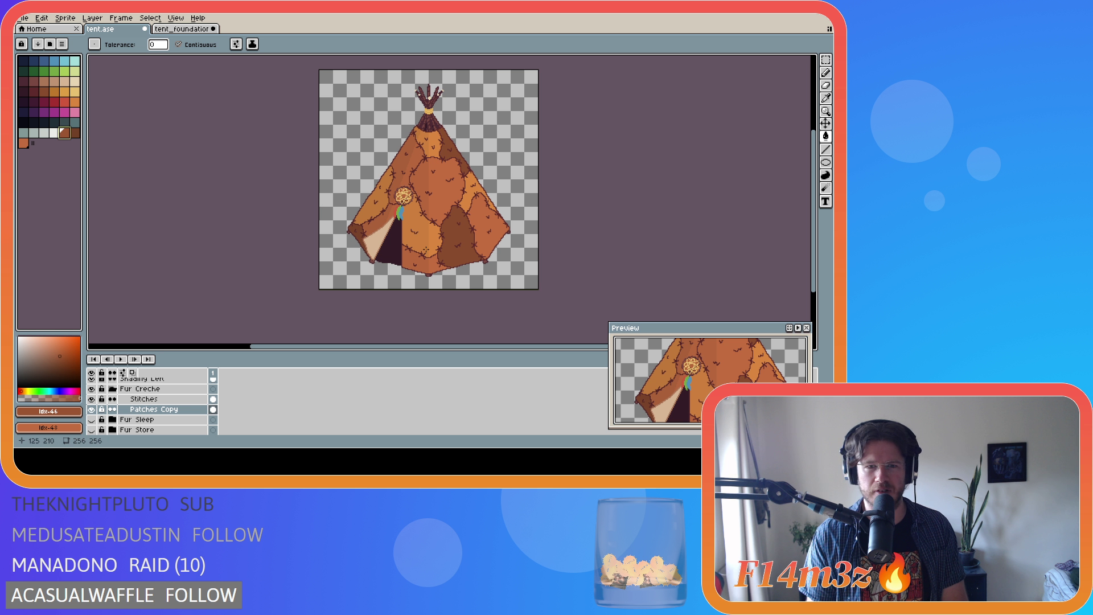
left_click(461, 243)
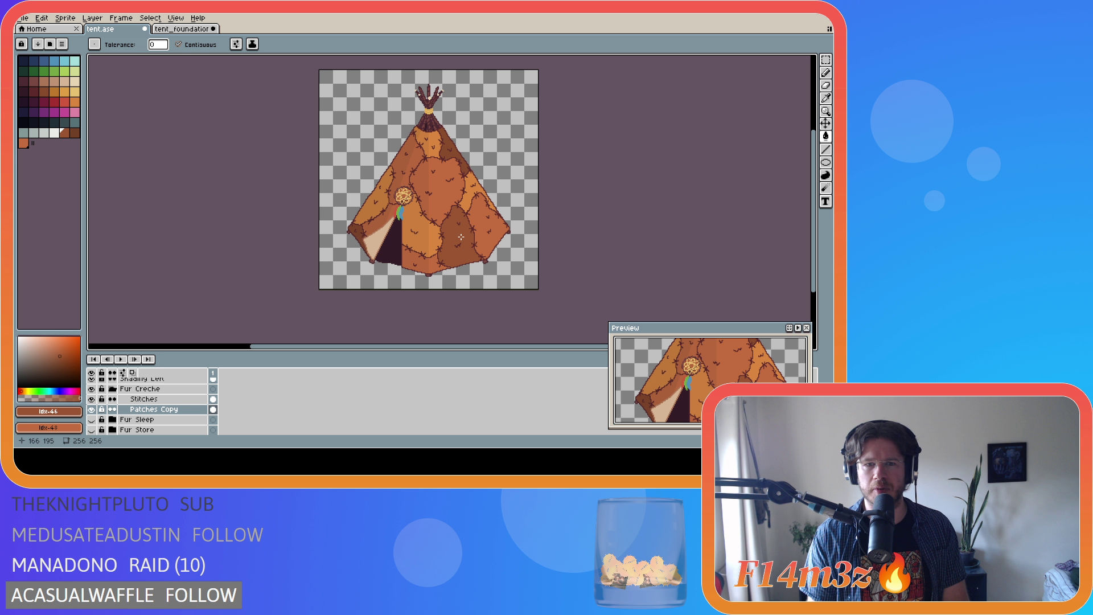
left_click(451, 154)
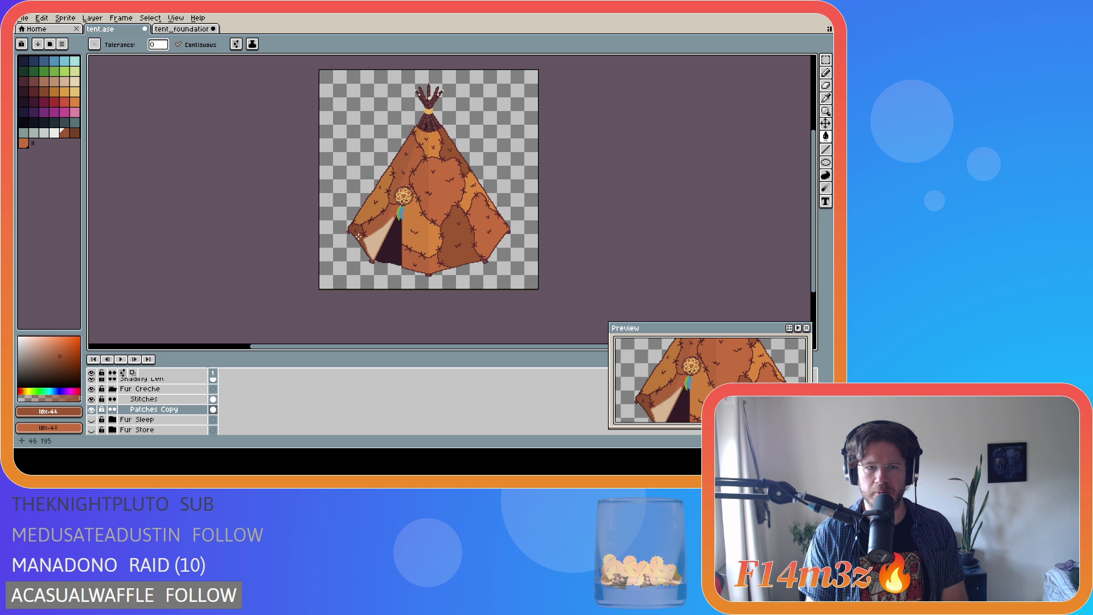
key("ctrl+s")
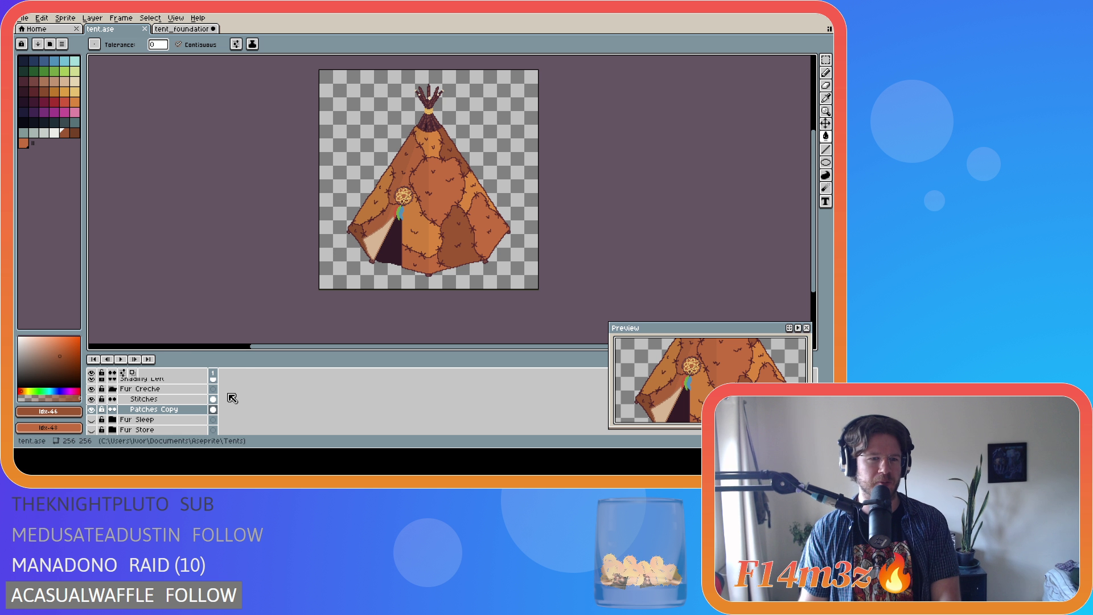
Hide the Dream Catcher Copy layer, show the Nest layer, and save tent.ase.
scroll(233, 397, "up", 5)
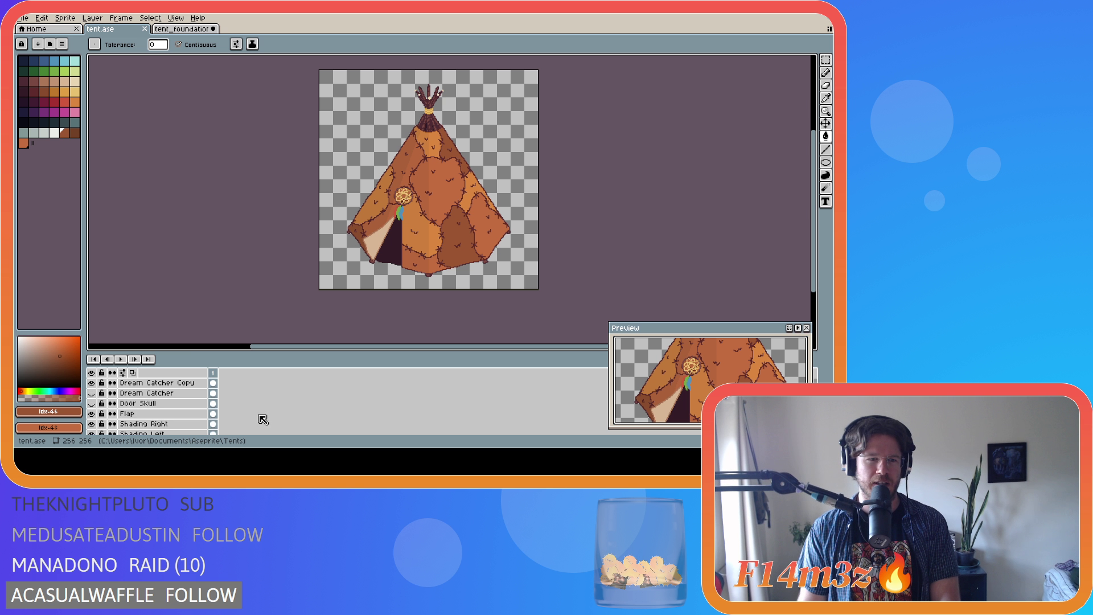
scroll(170, 407, "up", 6)
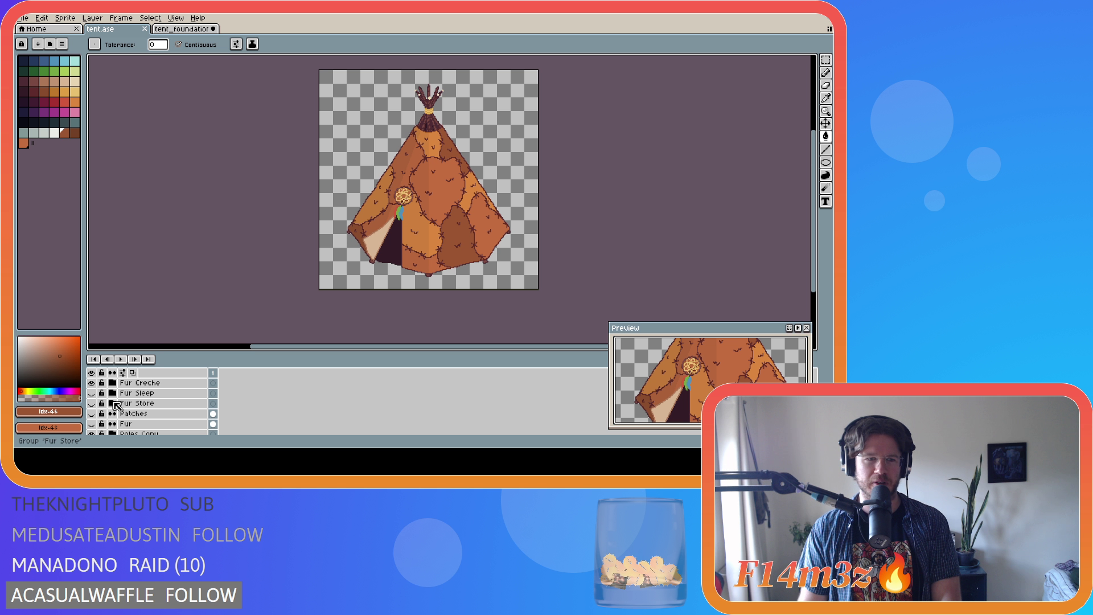
scroll(117, 406, "up", 2)
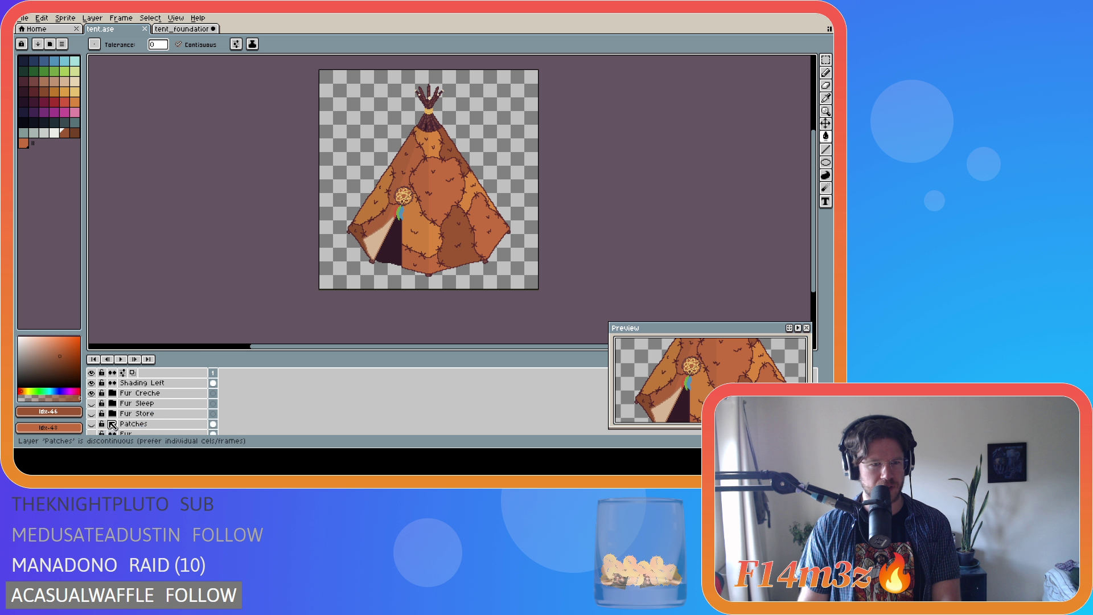
scroll(111, 410, "up", 5)
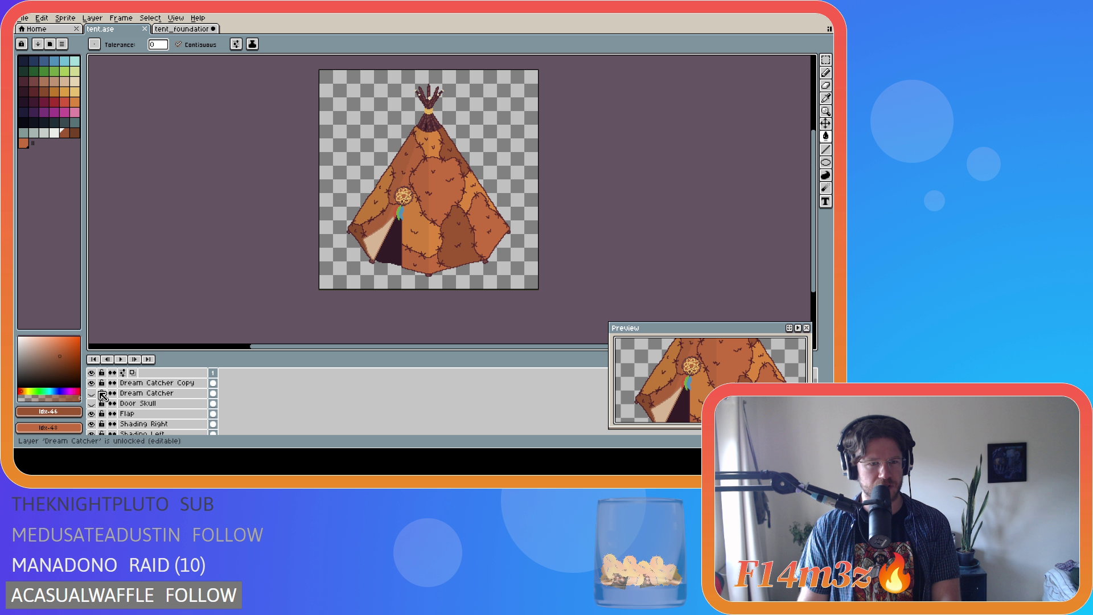
left_click(92, 382)
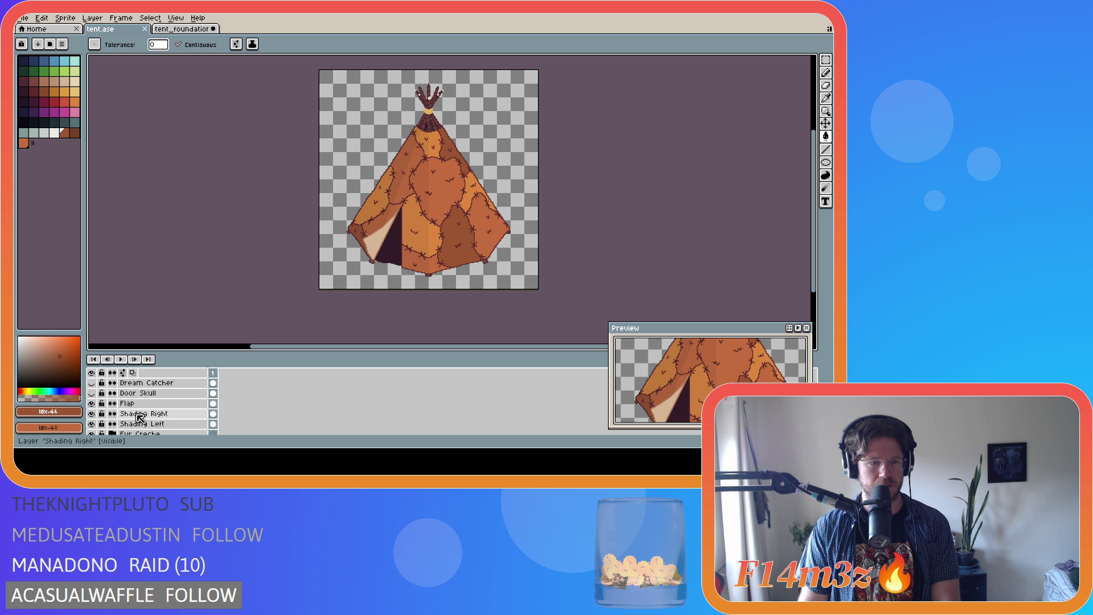
scroll(132, 410, "down", 2)
scroll(128, 411, "down", 3)
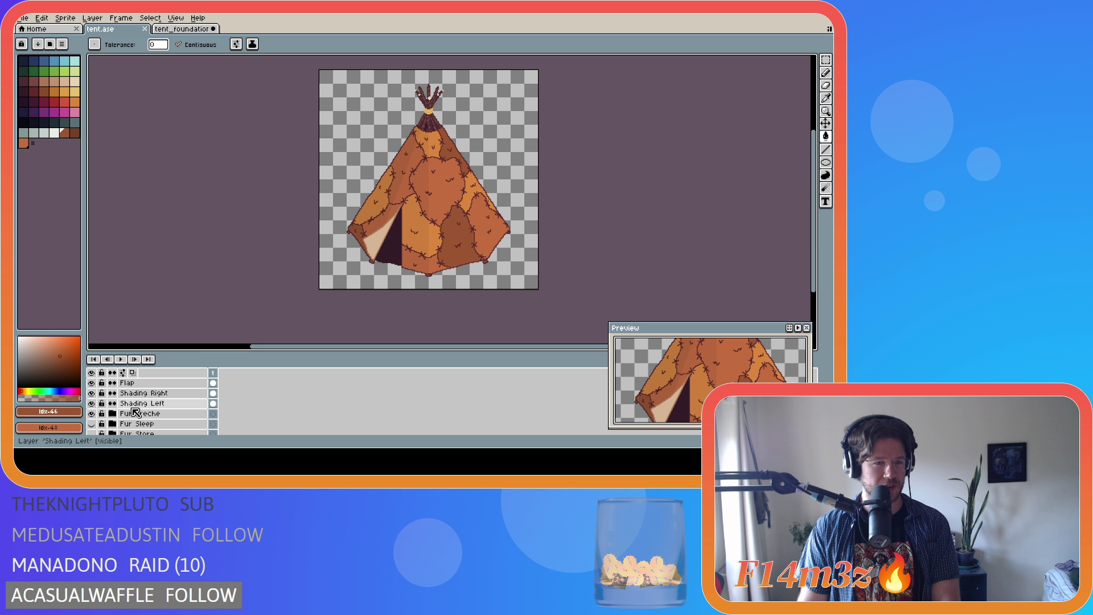
scroll(122, 416, "down", 4)
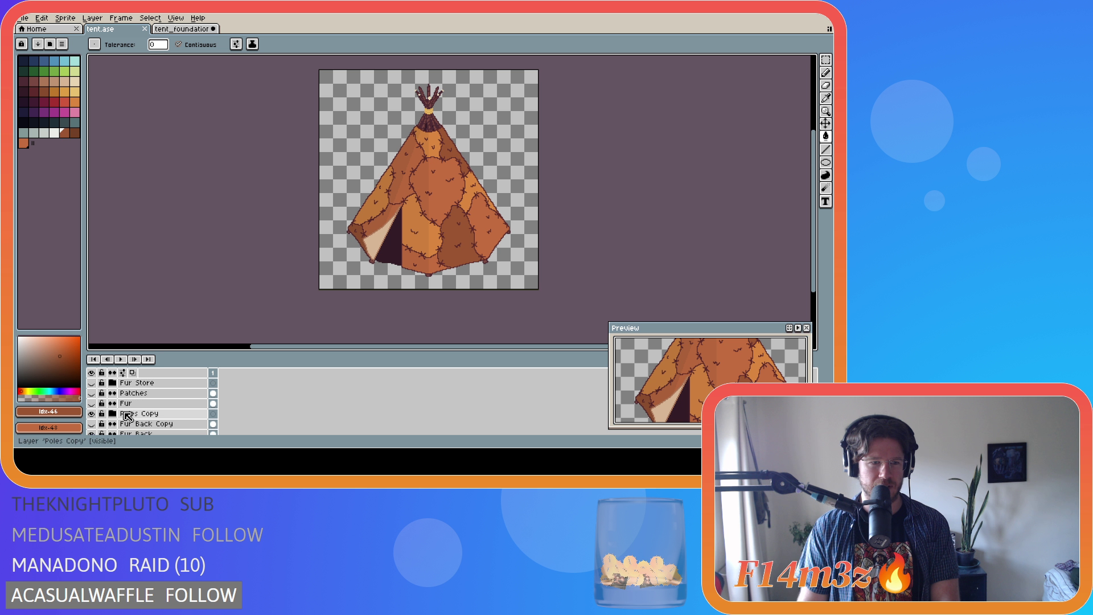
scroll(125, 422, "down", 5)
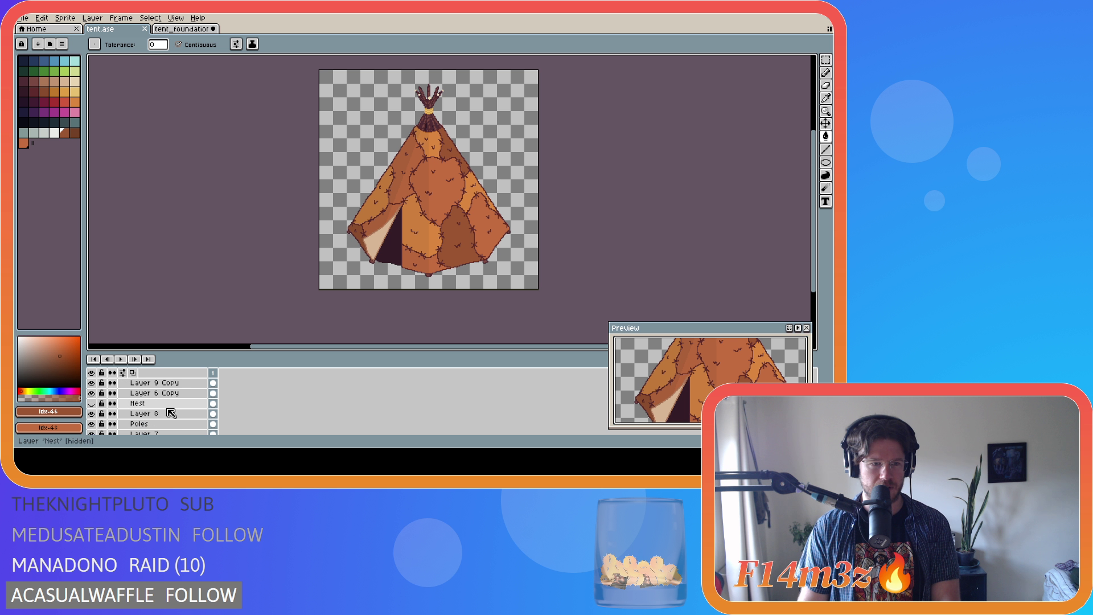
left_click(91, 403)
key("ctrl+s")
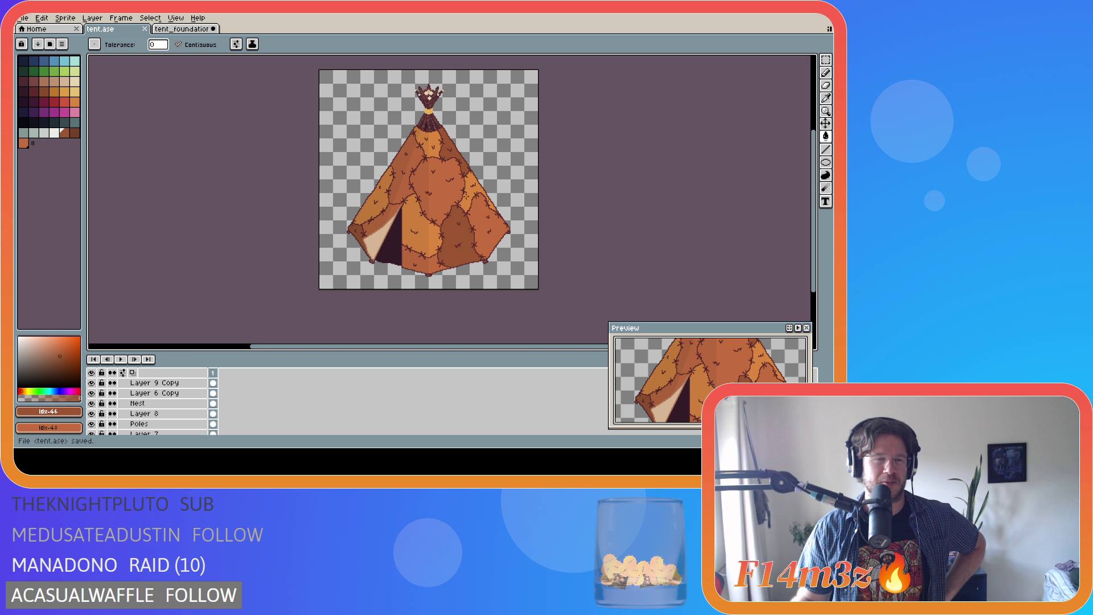
Save tent.ase and export it over Final/tent_creche.png, confirming the overwrite.
key("ctrl+s")
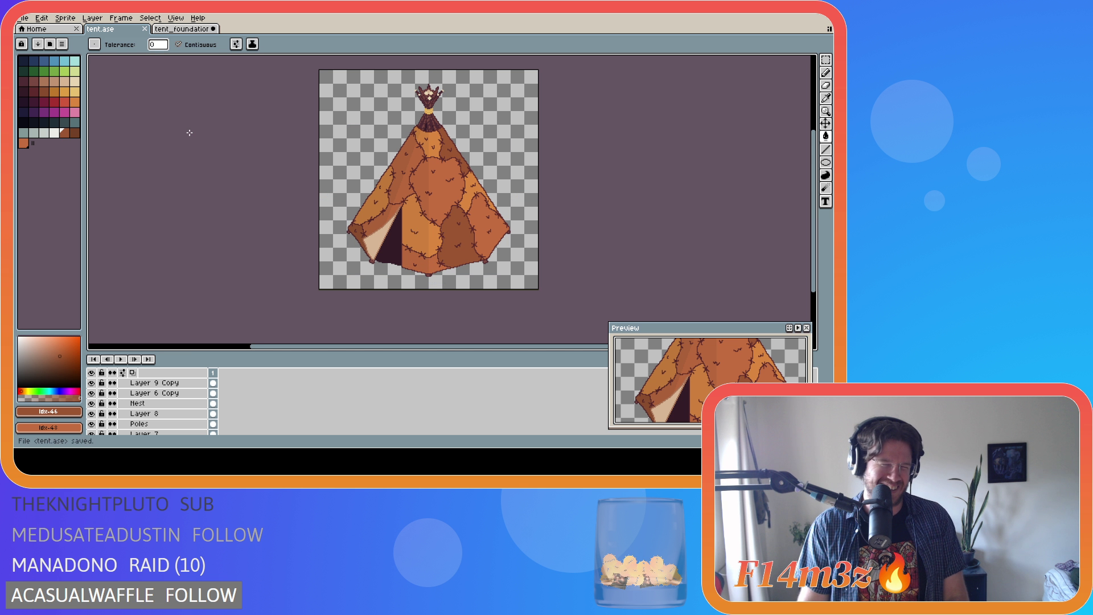
key("v")
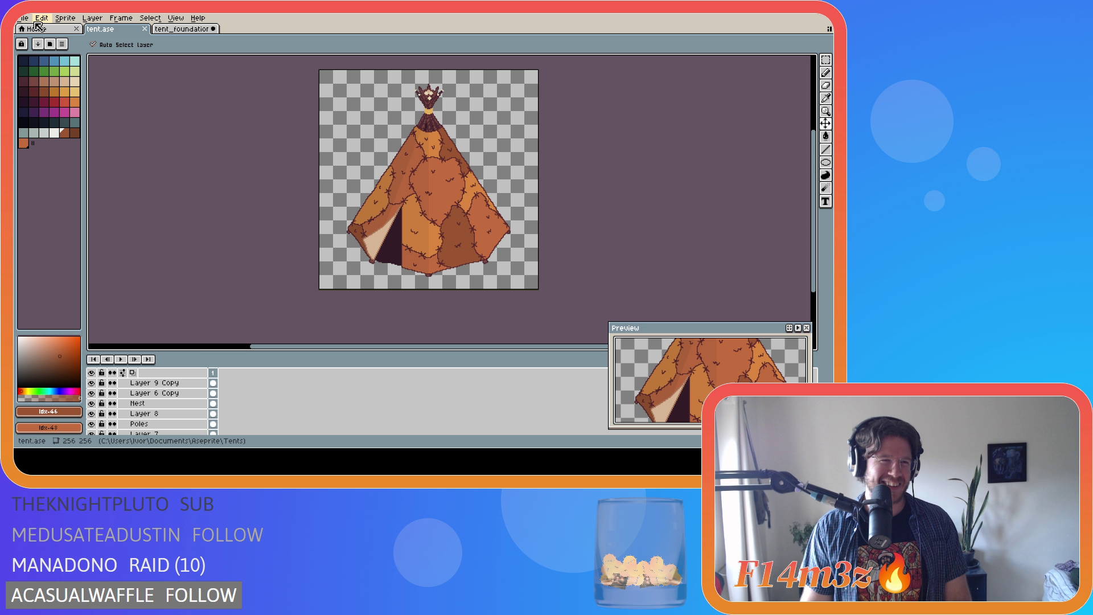
left_click(22, 17)
mouse_move(66, 103)
left_click(133, 101)
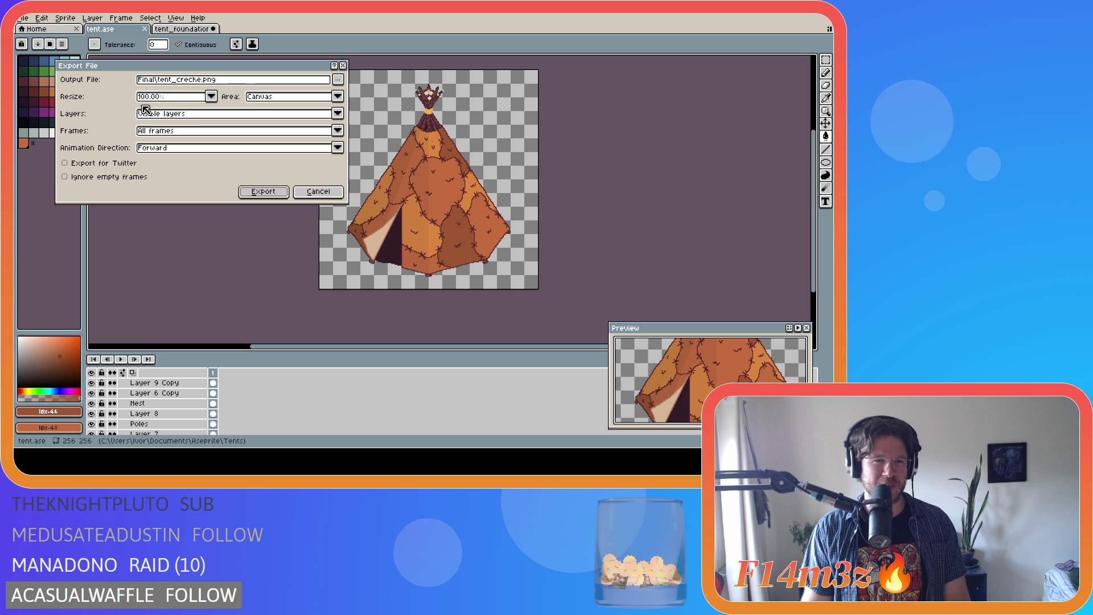
left_click(272, 193)
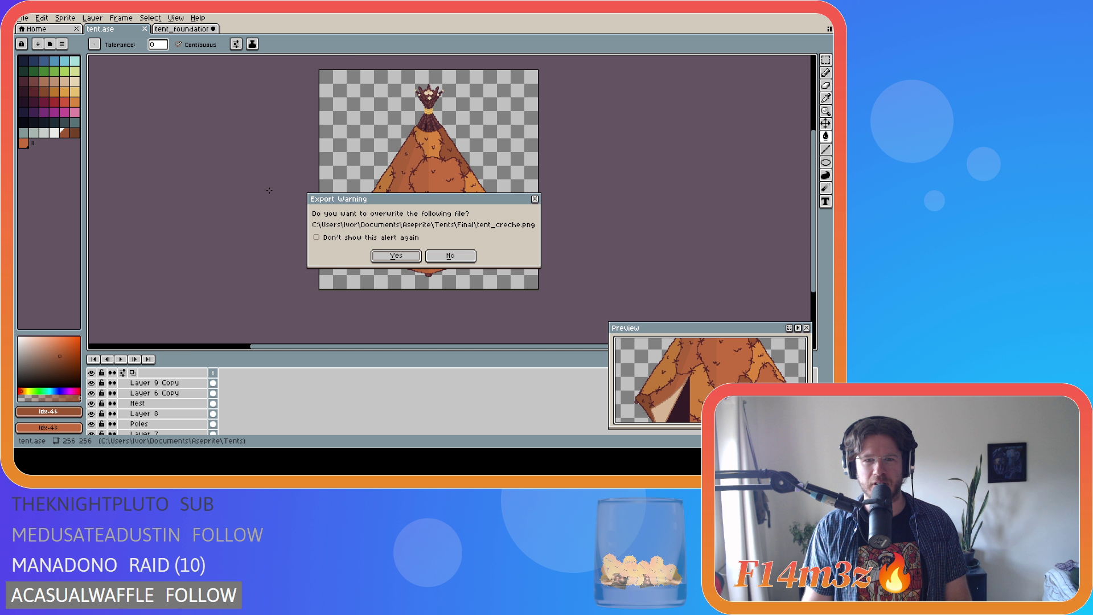
left_click(398, 257)
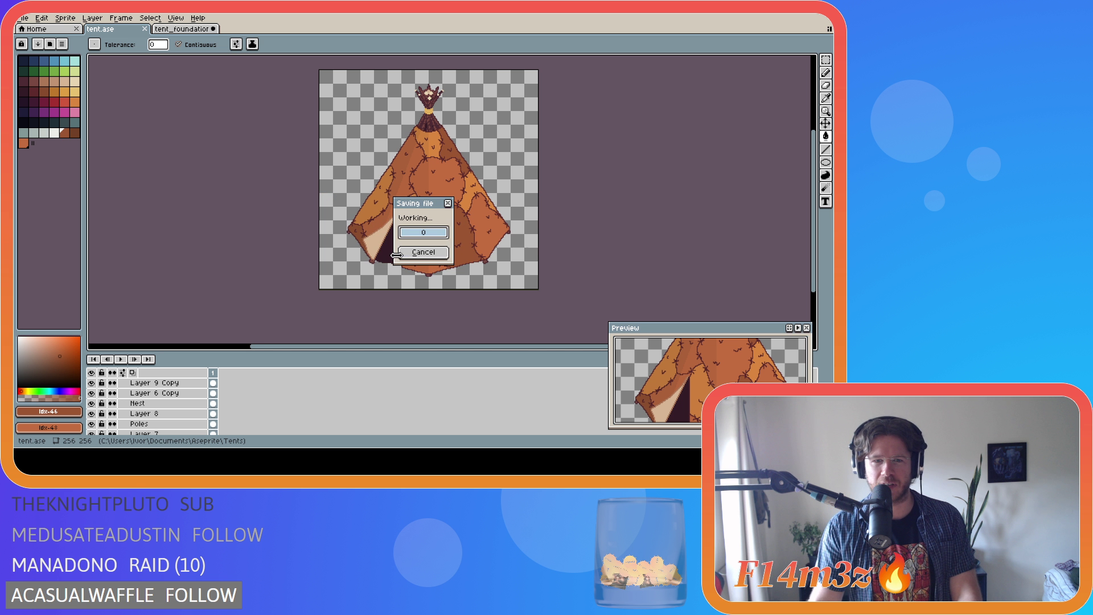
scroll(171, 412, "up", 3)
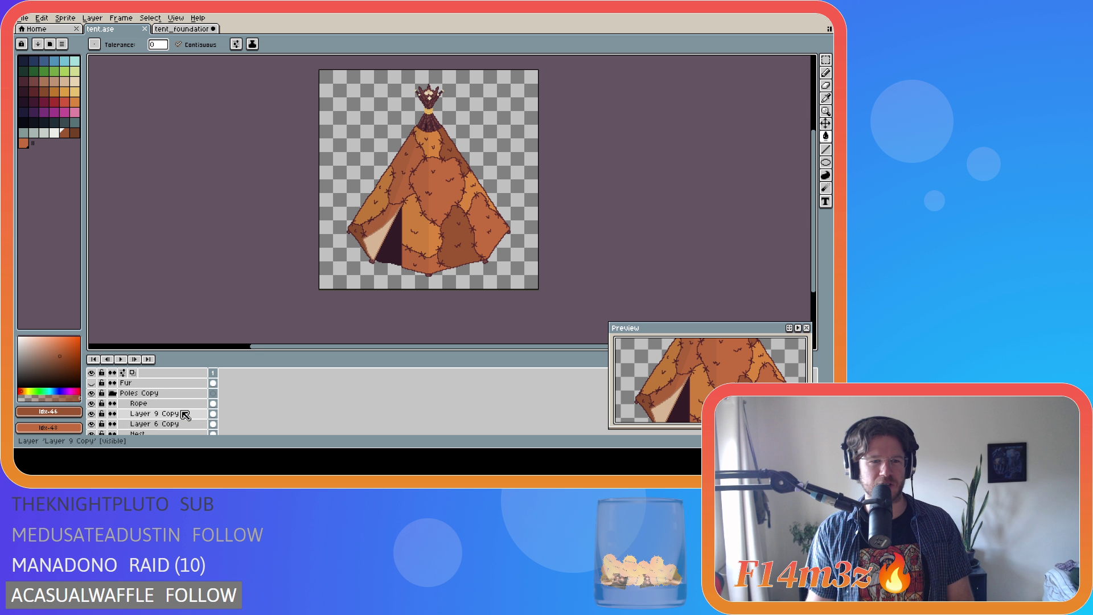
Collapse the Poles Copy group and hide Fur Creche to reveal the sleeping fur.
scroll(149, 404, "down", 2)
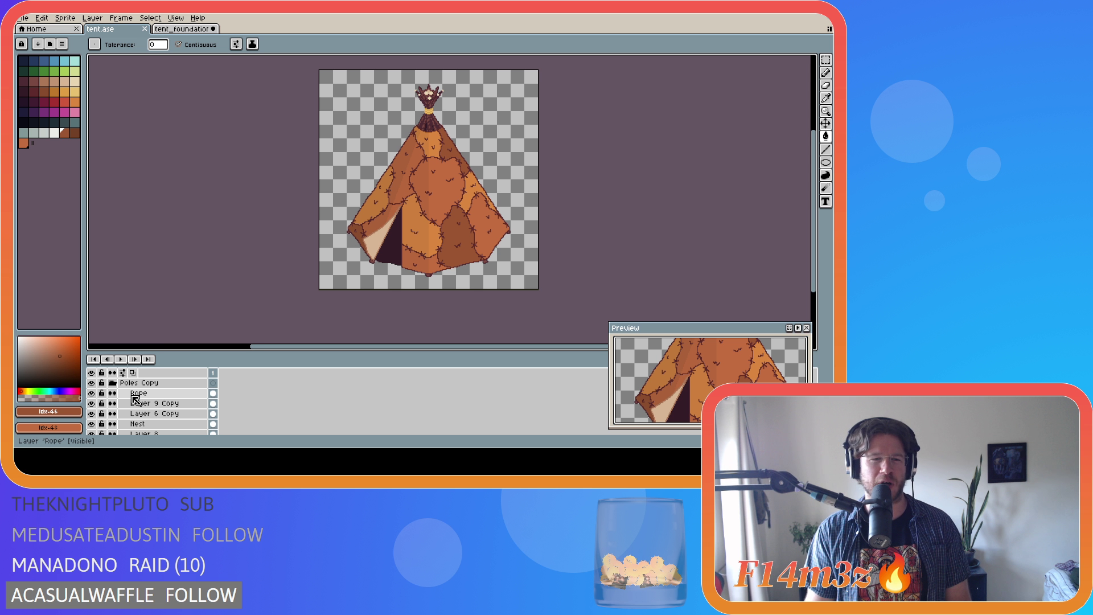
left_click(113, 383)
key("ctrl+s")
scroll(167, 411, "up", 3)
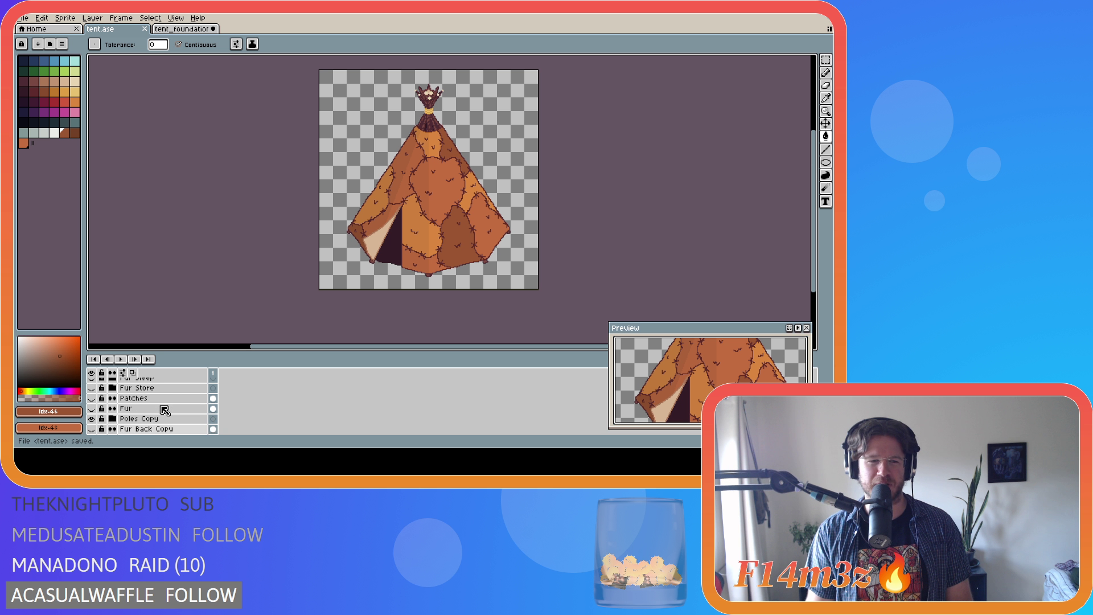
scroll(165, 411, "up", 1)
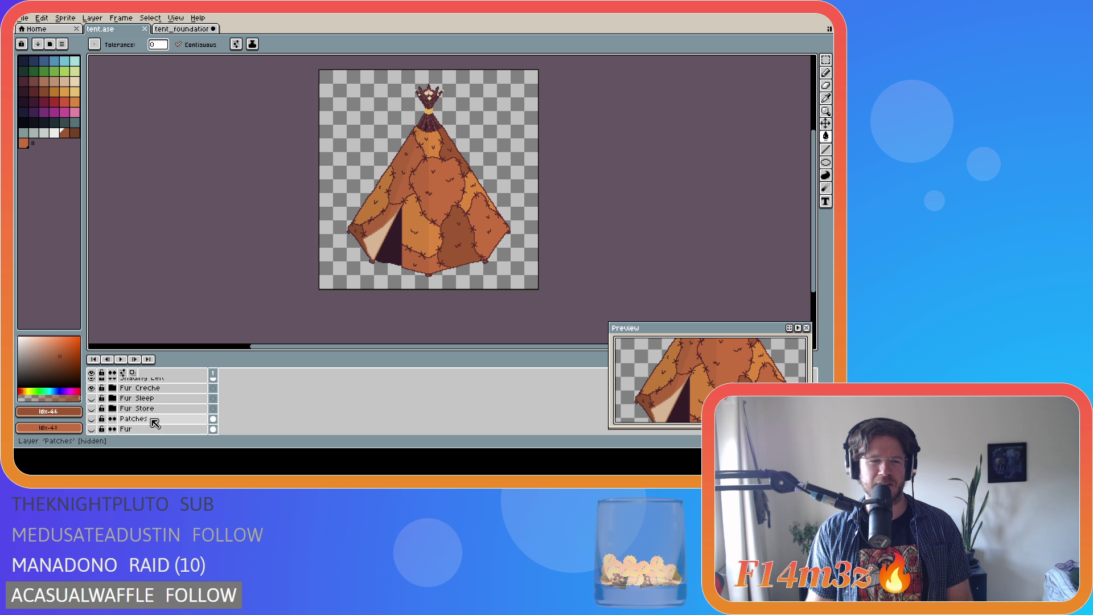
scroll(151, 422, "up", 2)
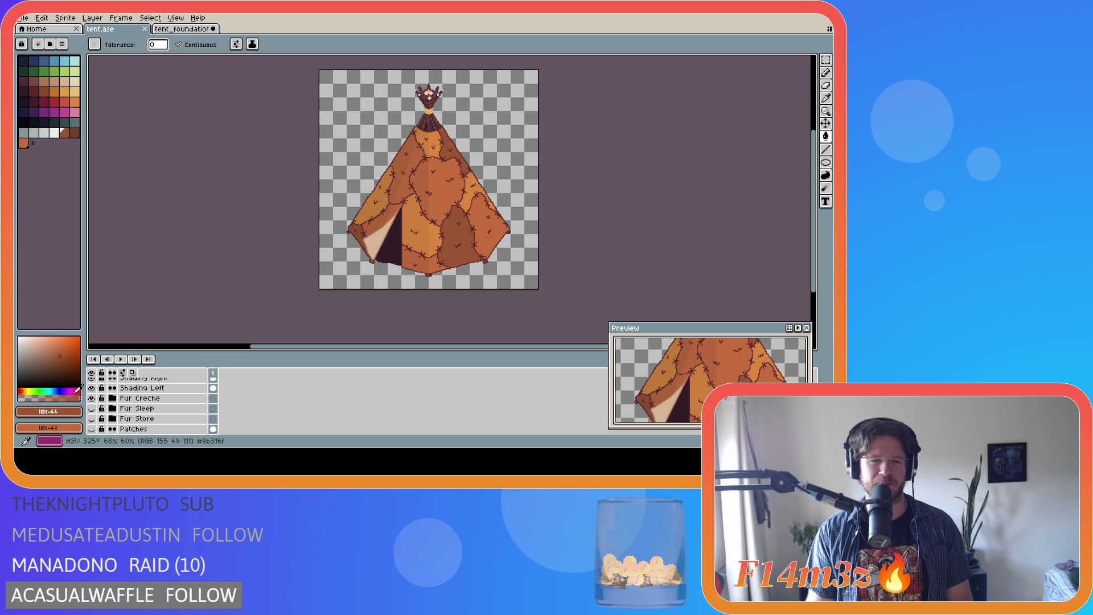
left_click(91, 398)
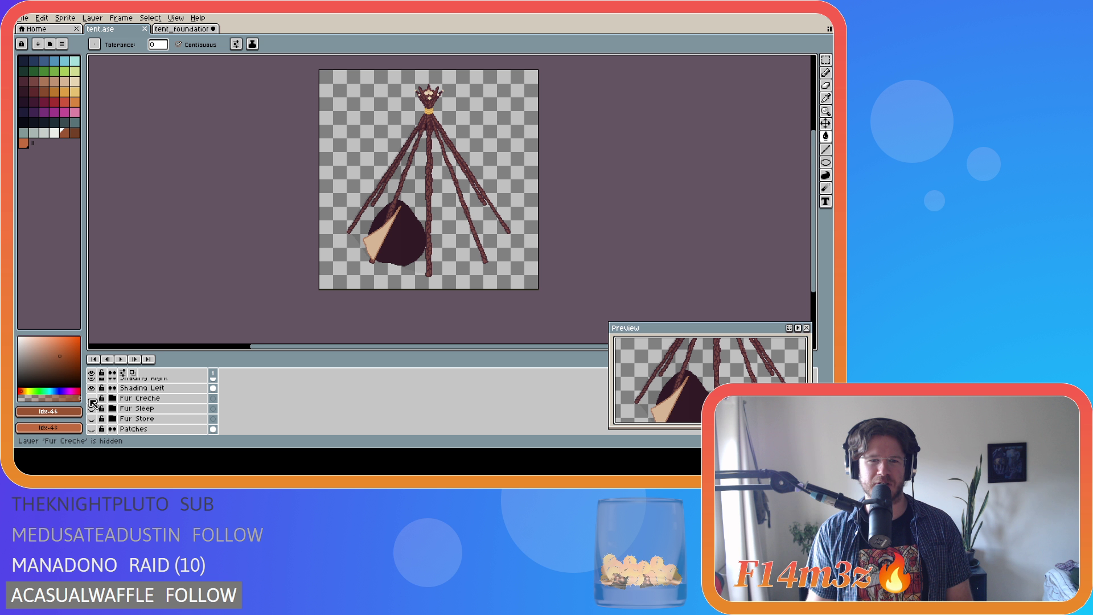
left_click(91, 399)
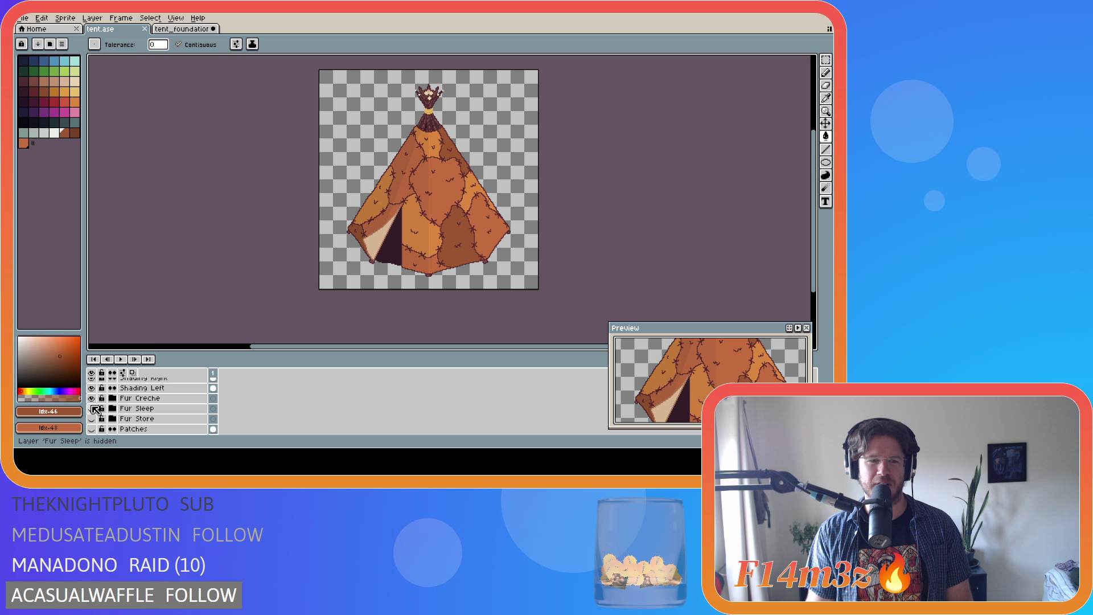
left_click(91, 398)
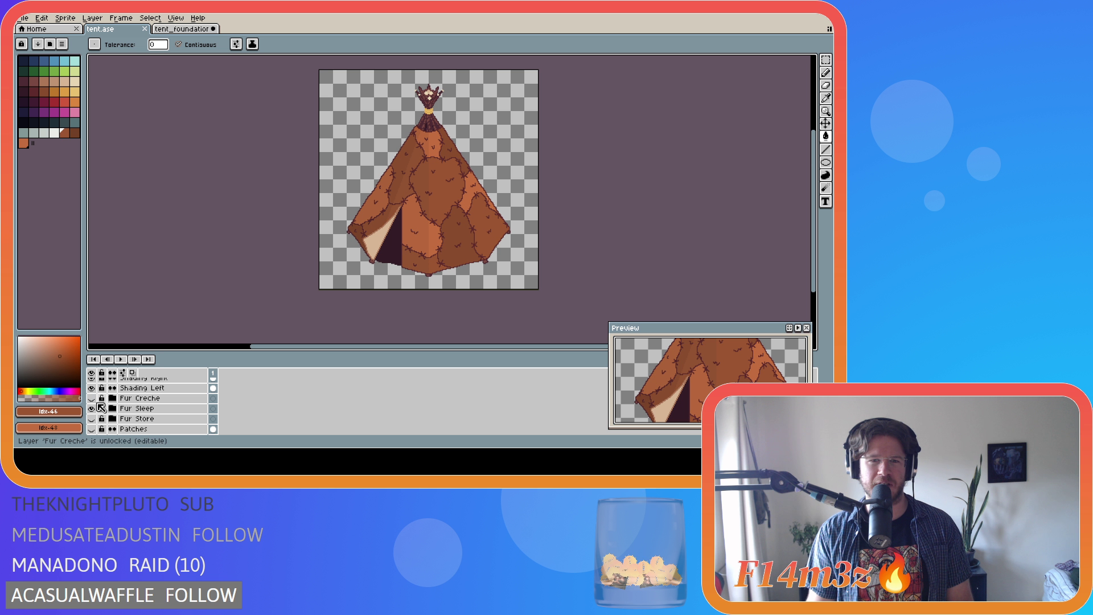
Turn on the Dream Catcher Copy and Nest layers, then select the Flap layer.
scroll(143, 414, "down", 1)
scroll(139, 413, "up", 3)
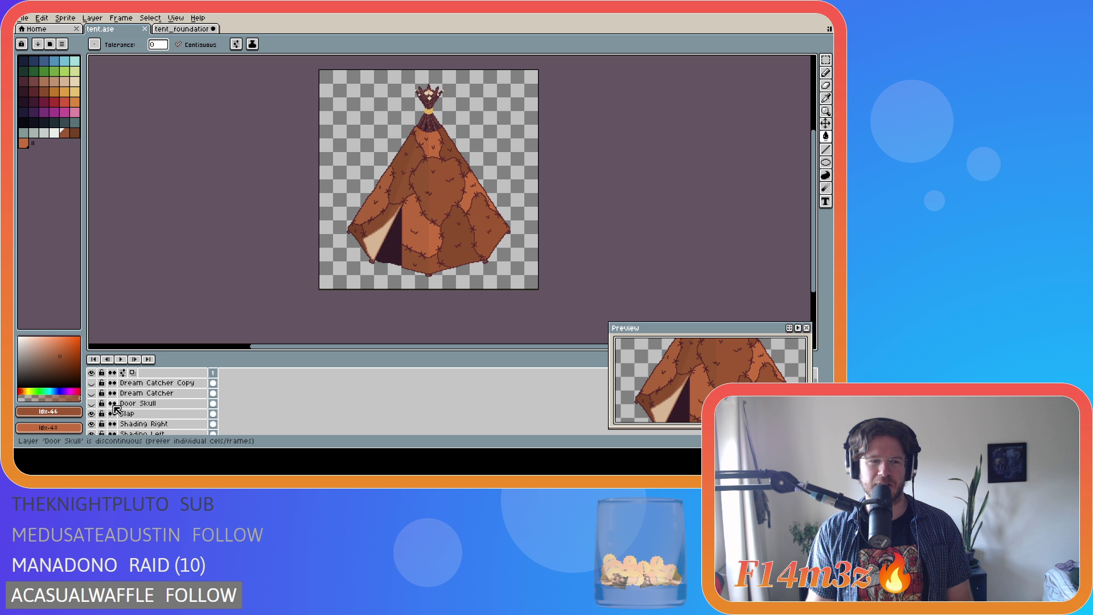
left_click(94, 384)
scroll(130, 422, "down", 5)
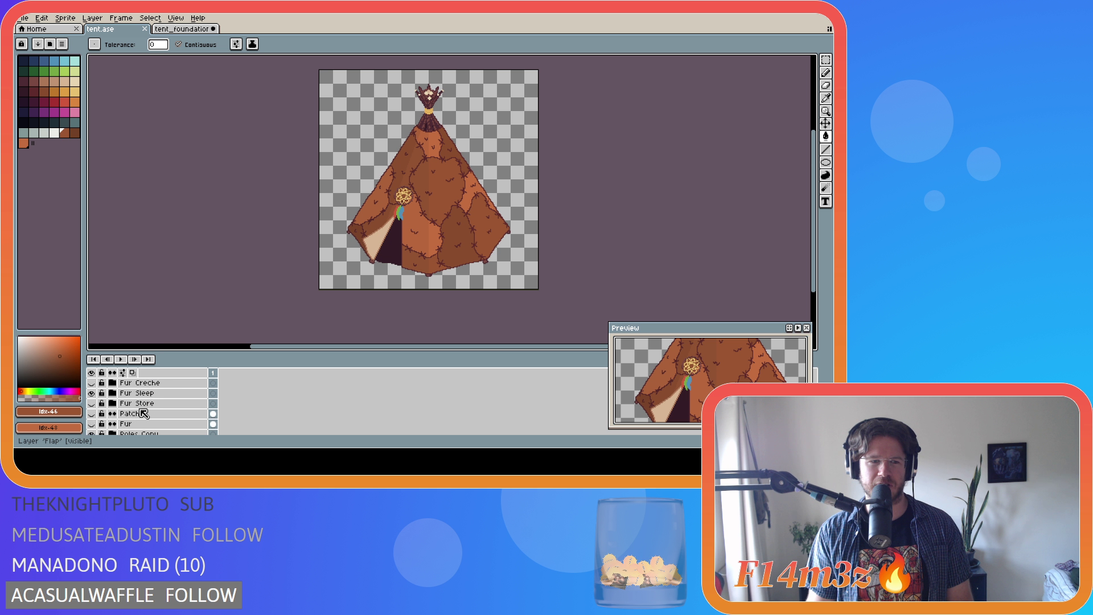
scroll(130, 424, "down", 5)
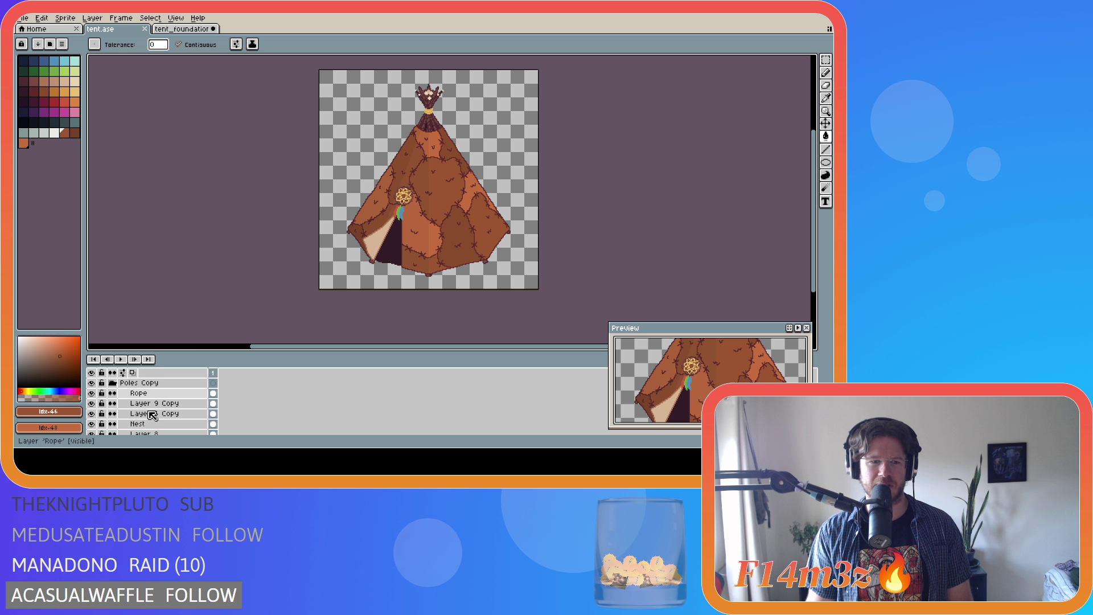
left_click(91, 403)
scroll(137, 421, "up", 3)
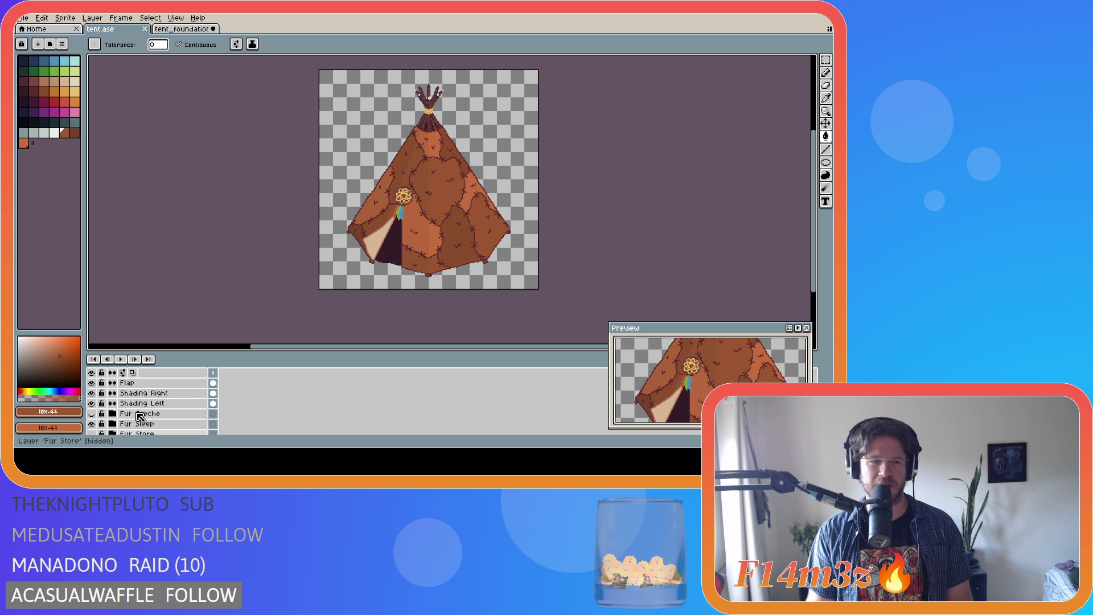
scroll(134, 424, "up", 2)
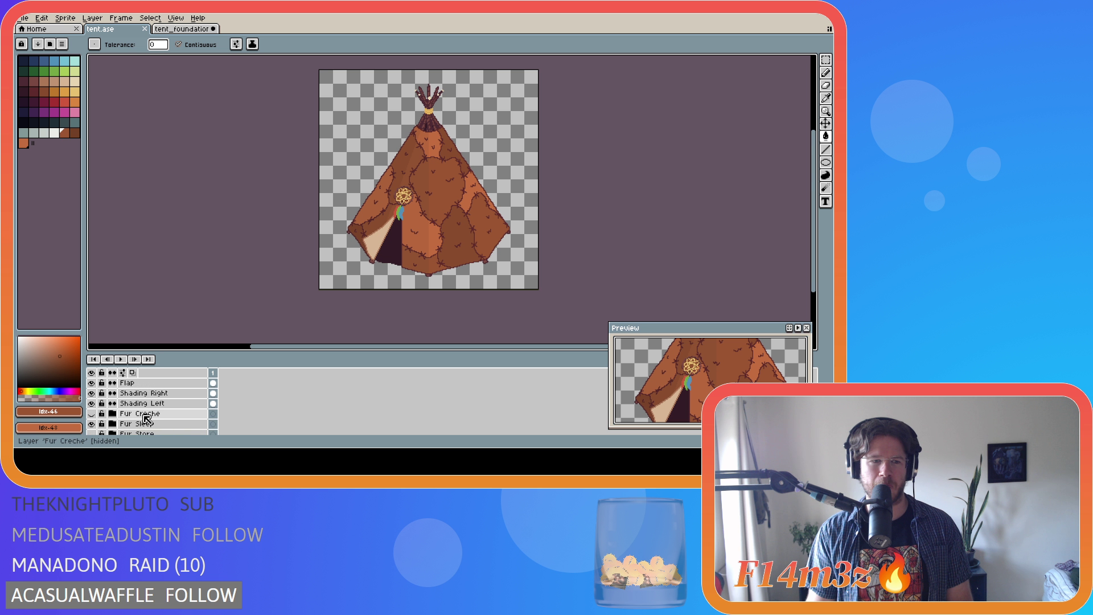
scroll(142, 417, "up", 4)
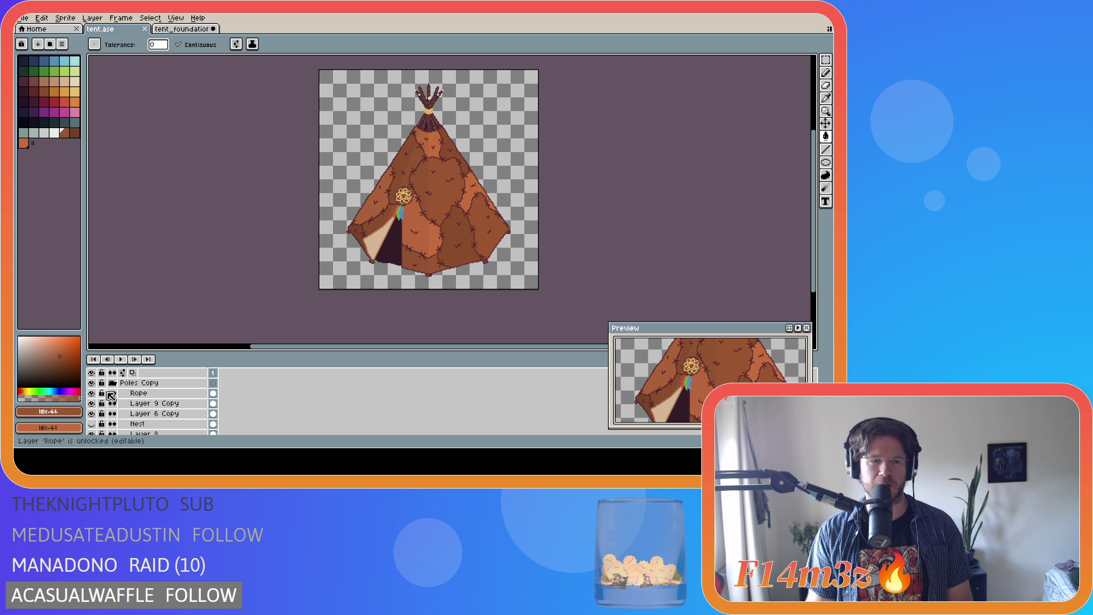
left_click(160, 414)
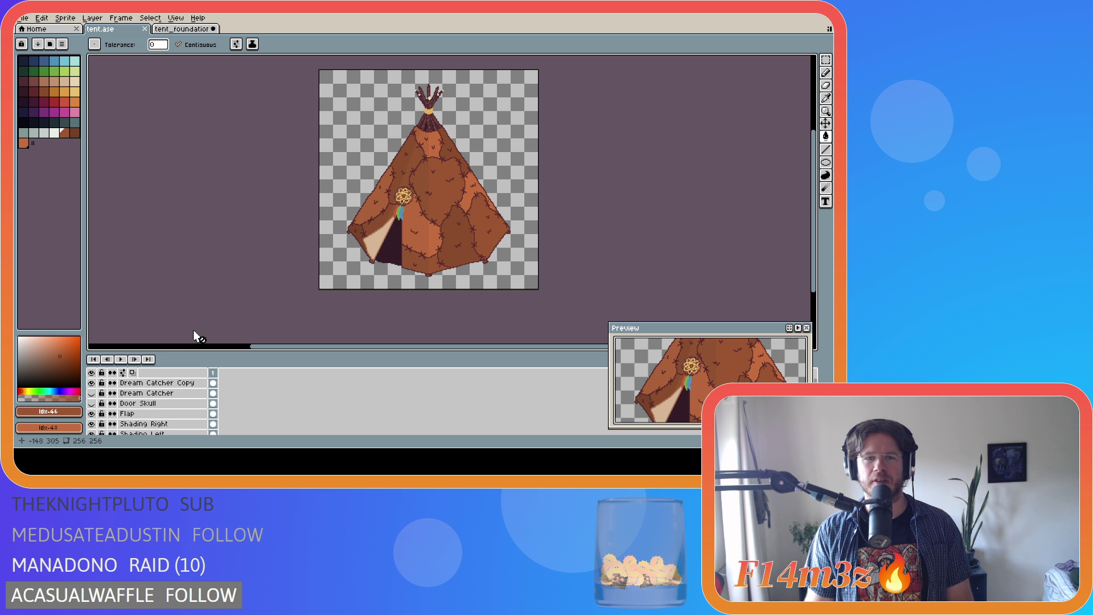
left_click(24, 18)
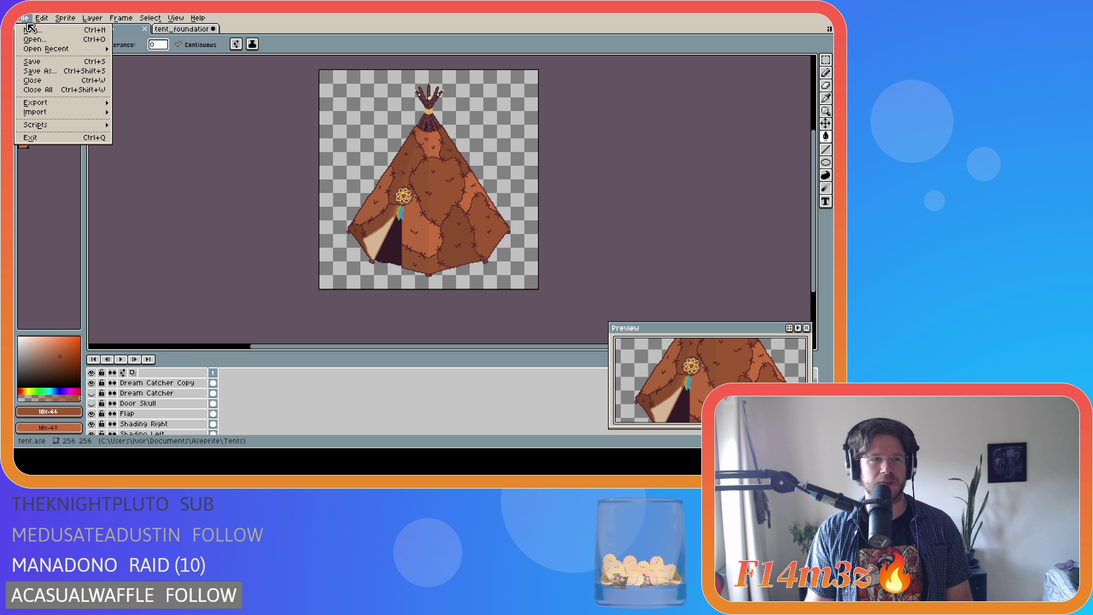
Export the sleeping variant as tent_sleeping.png in the Final folder.
mouse_move(62, 103)
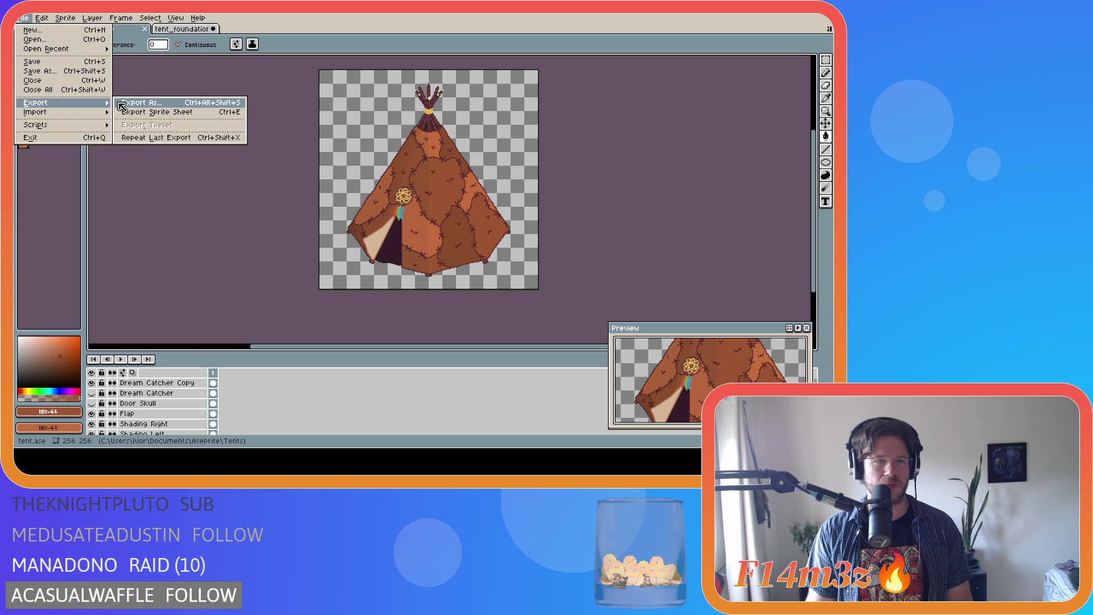
left_click(143, 104)
left_click(338, 79)
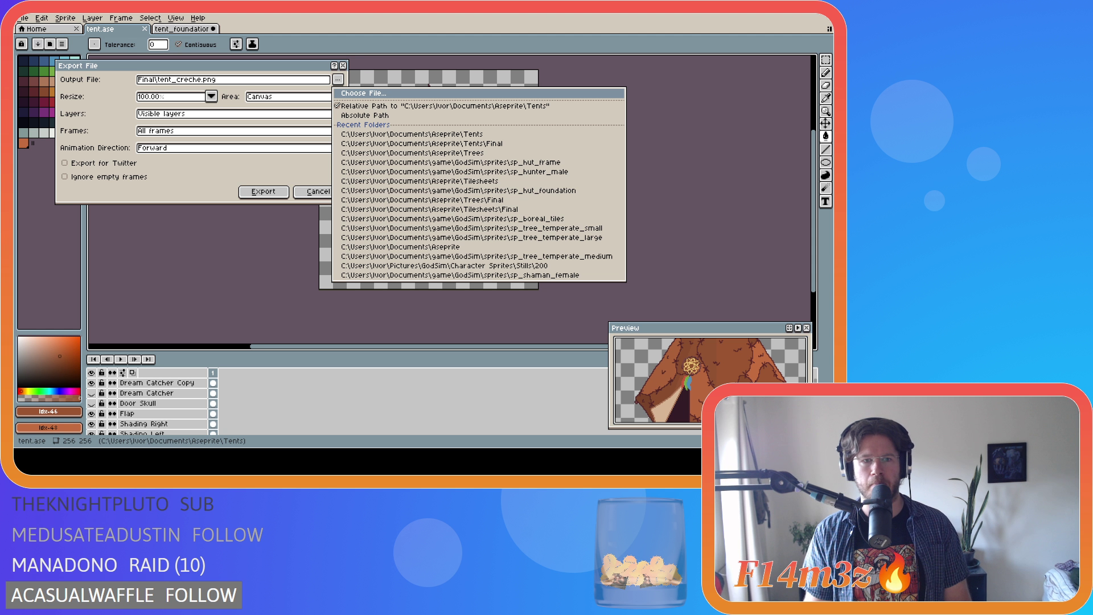
key("Escape")
left_click(279, 193)
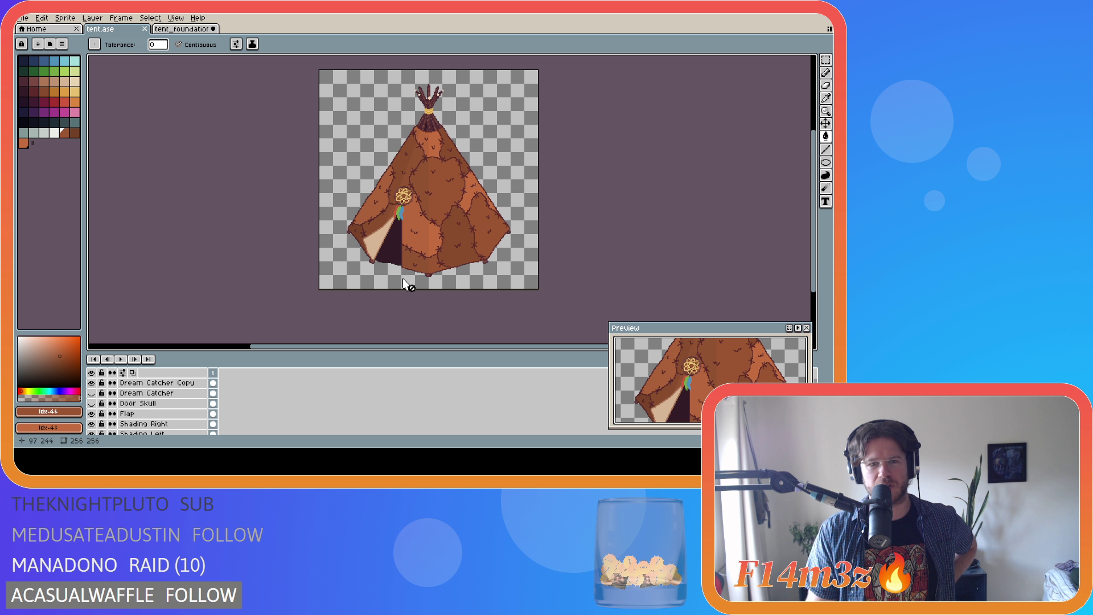
scroll(137, 416, "down", 2)
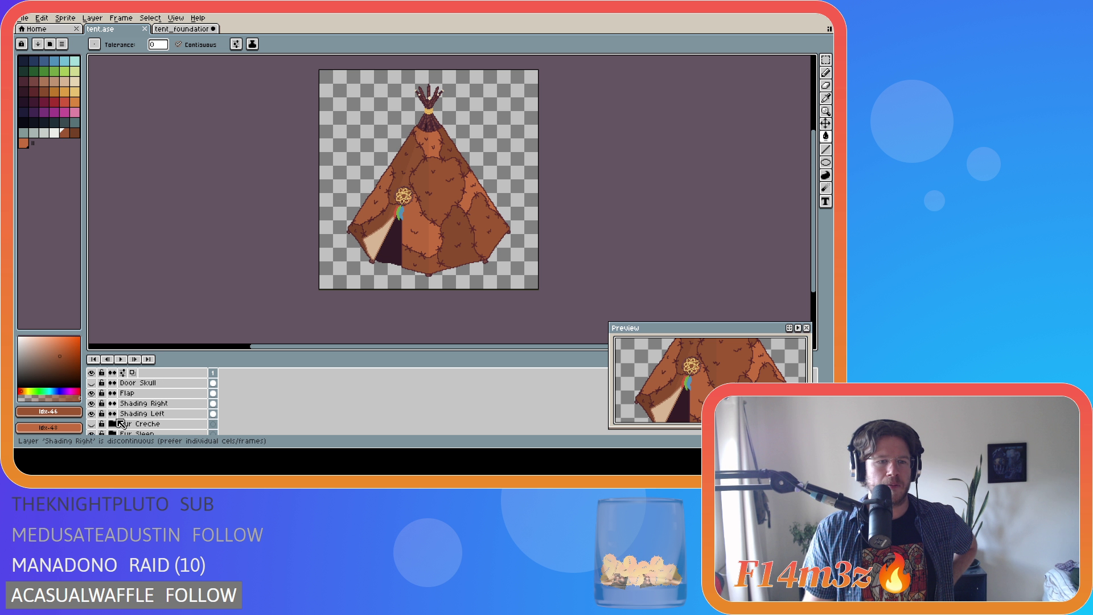
scroll(138, 417, "down", 1)
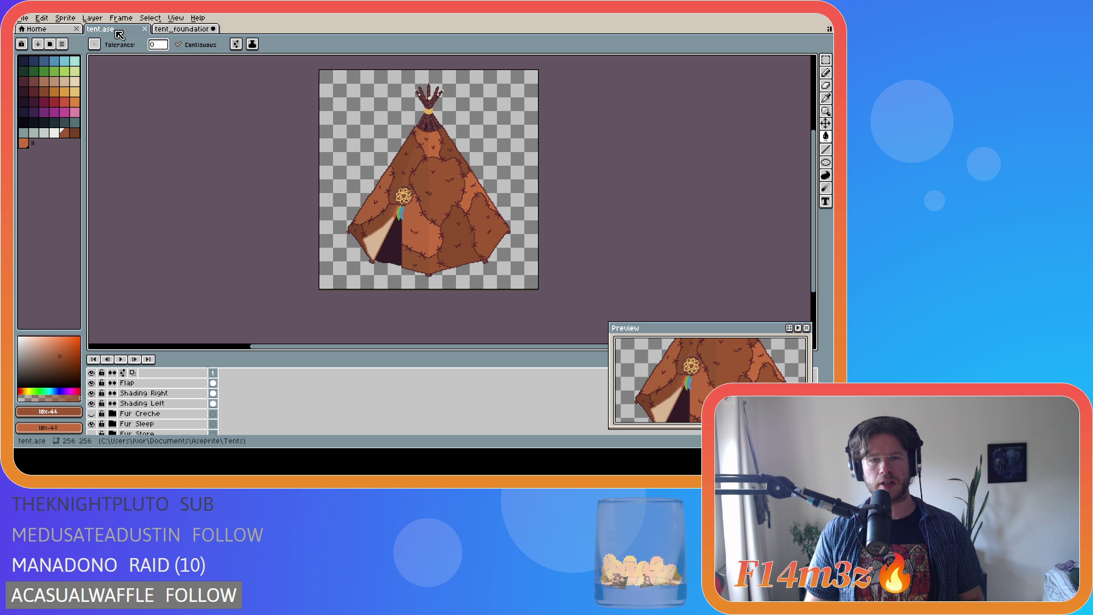
left_click(173, 29)
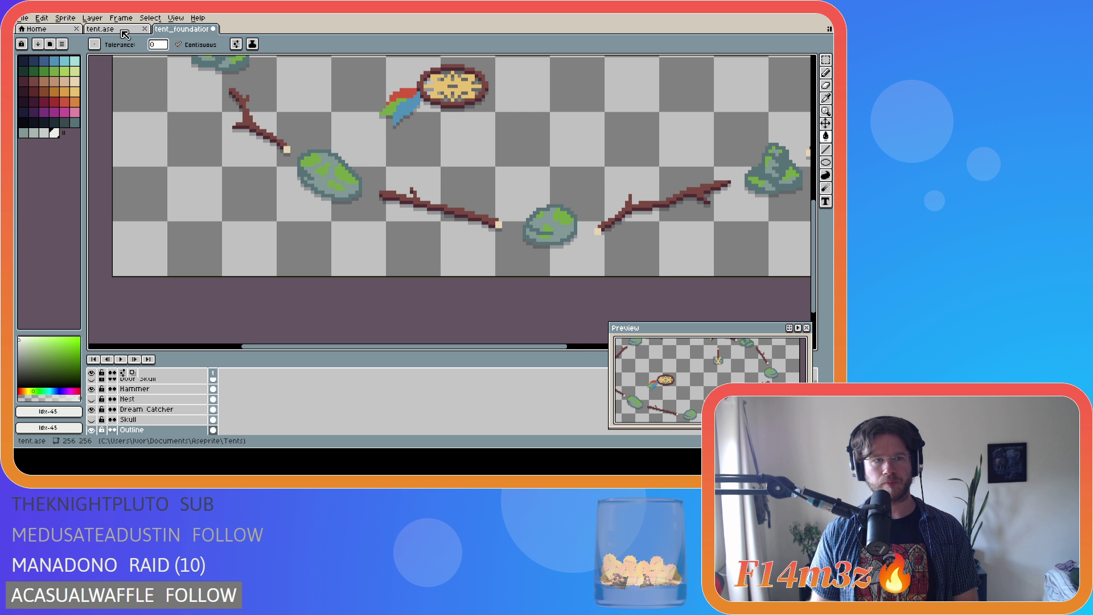
left_click(117, 29)
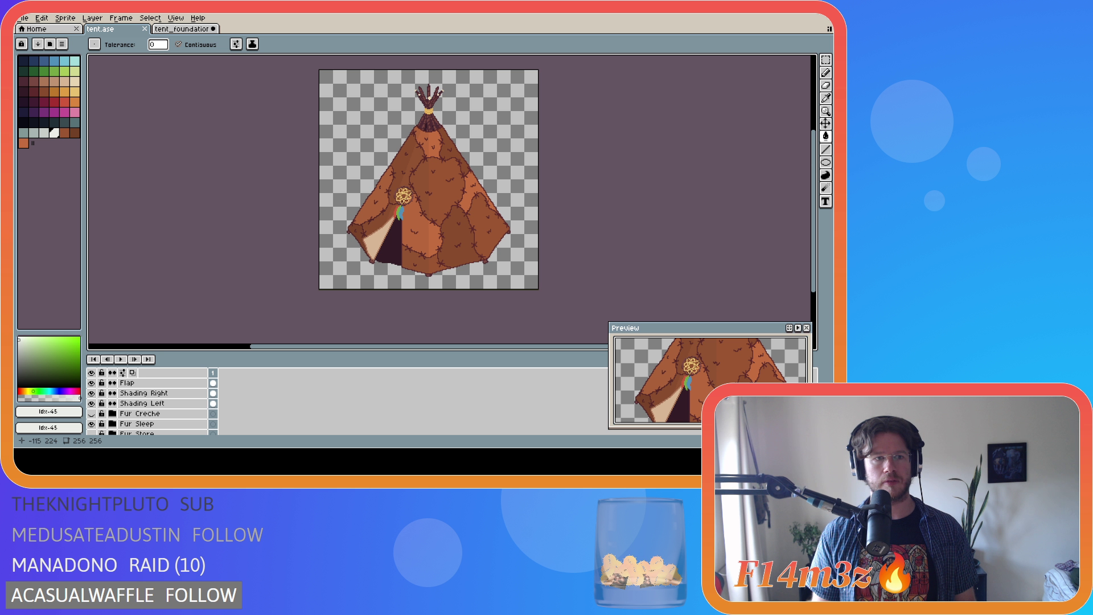
key("ctrl+shift+e")
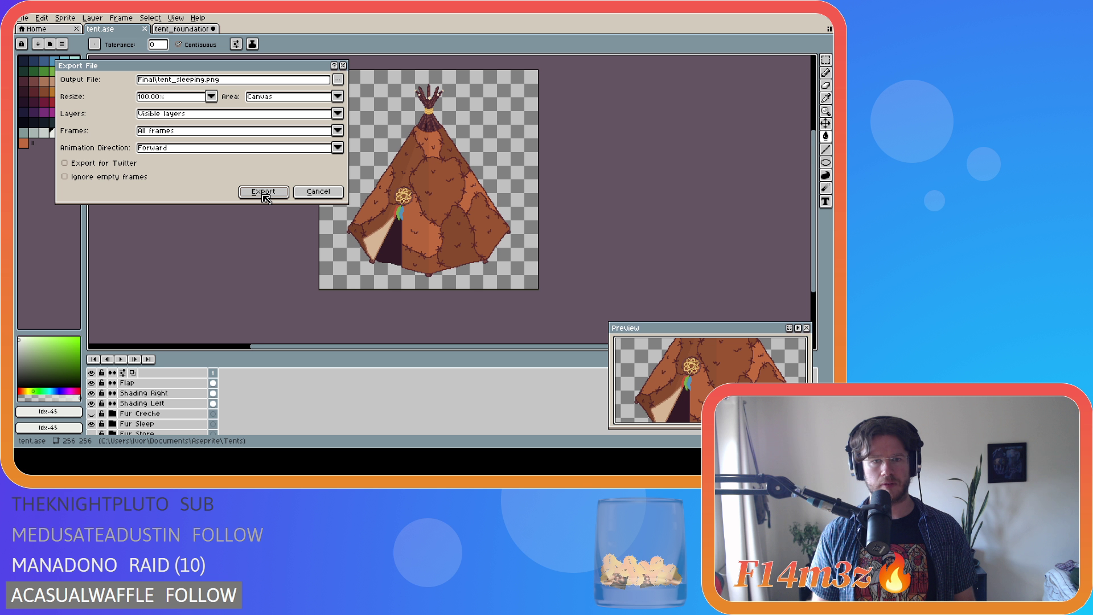
Export the sleeping tent PNG, confirming the overwrite of the existing file.
left_click(264, 193)
left_click(396, 257)
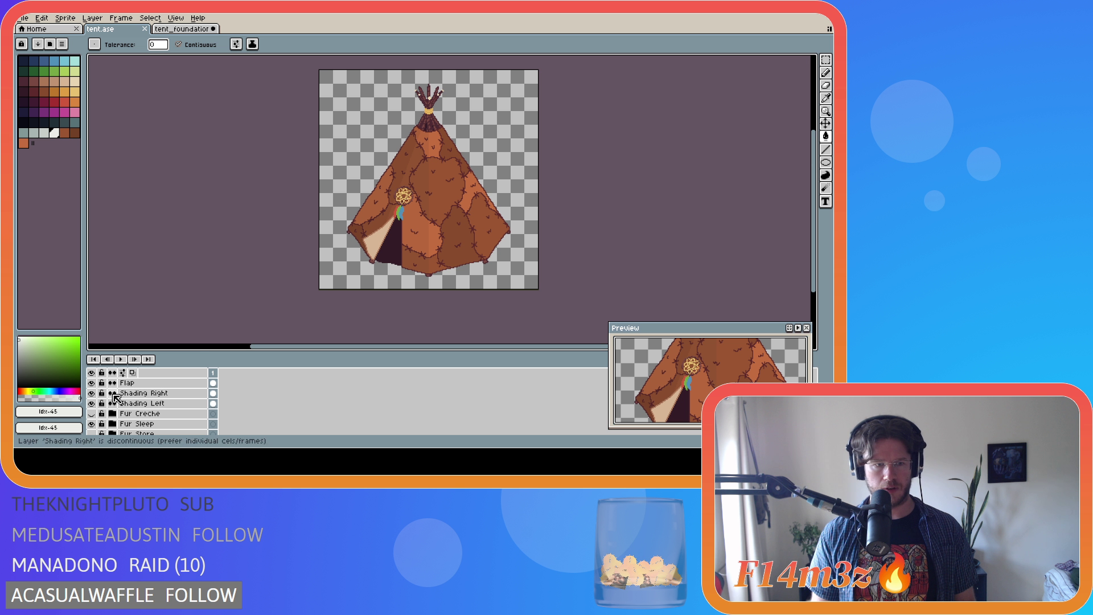
scroll(142, 410, "down", 3)
scroll(160, 412, "up", 3)
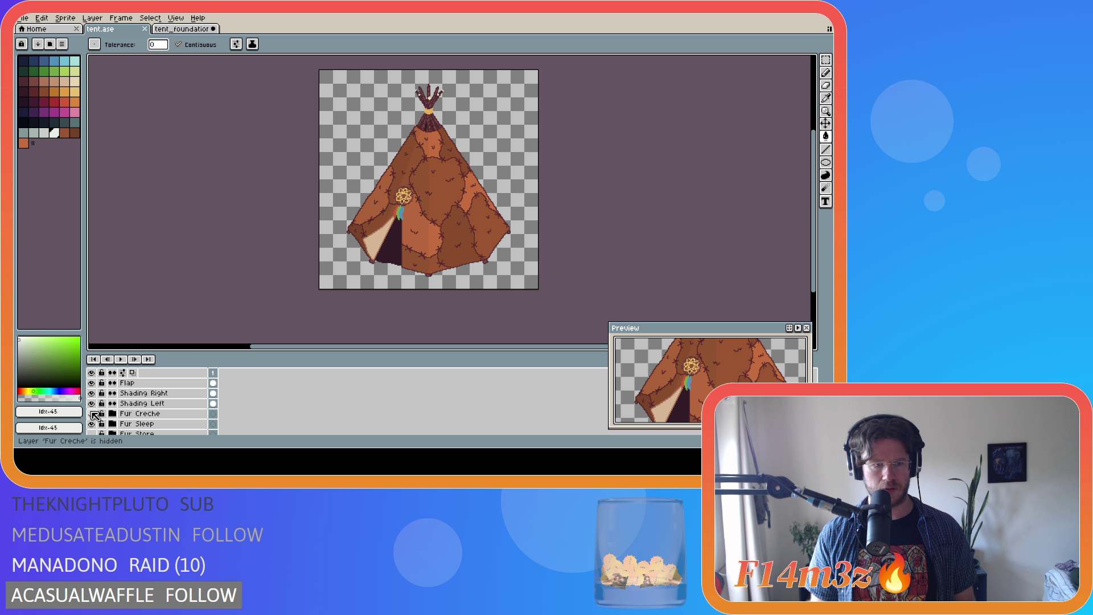
scroll(94, 416, "down", 2)
Swap Fur Sleep for Fur Store and Dream Catcher for Door Skull, then save tent.ase.
left_click(91, 403)
left_click(91, 414)
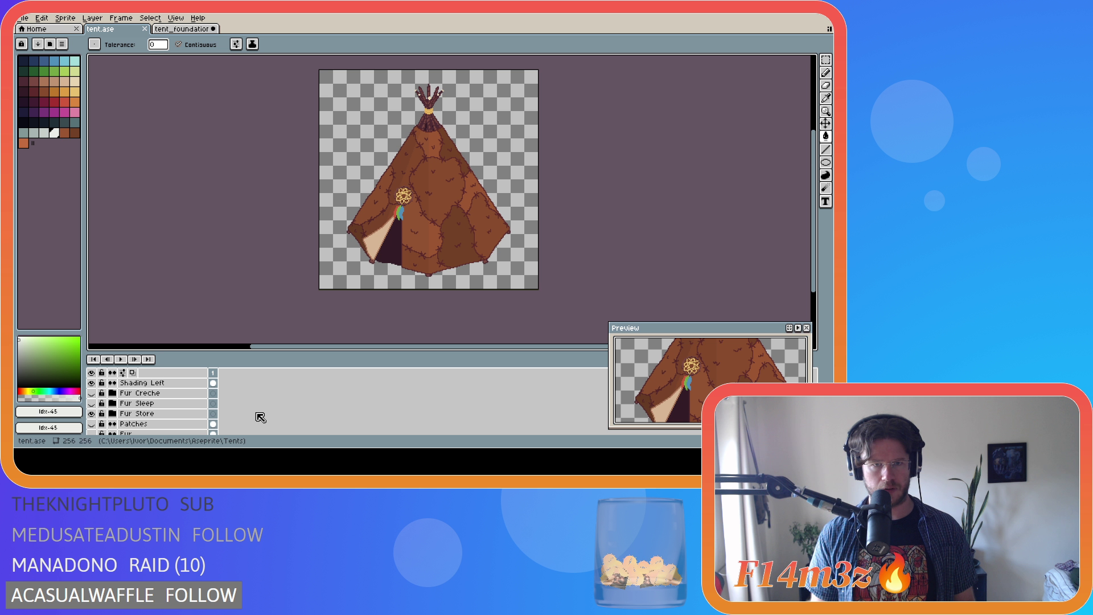
scroll(216, 419, "down", 4)
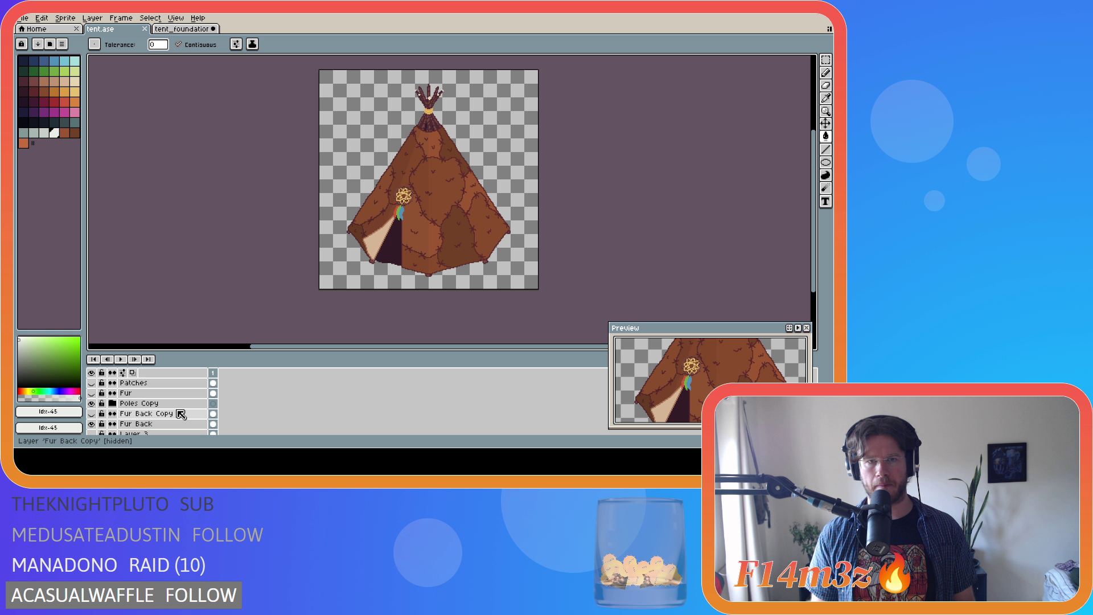
scroll(173, 414, "up", 5)
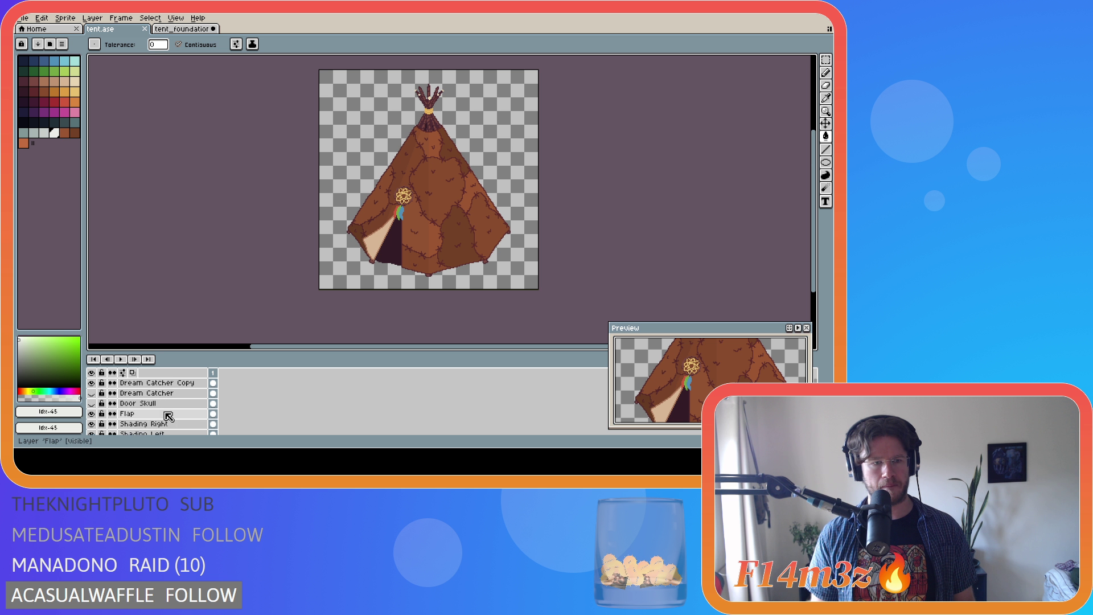
left_click(92, 392)
left_click(91, 403)
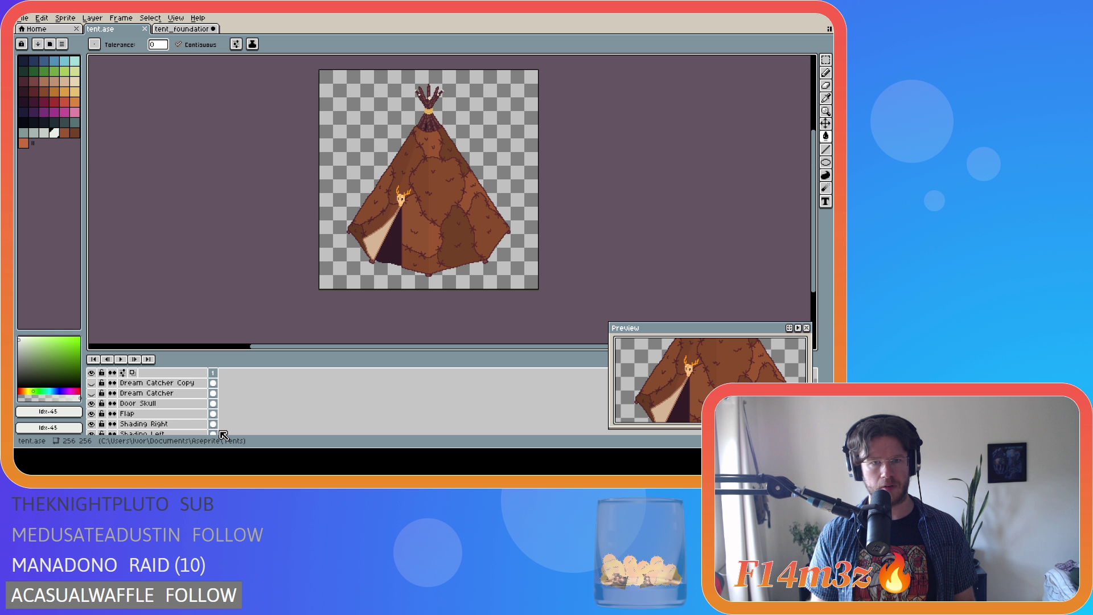
key("ctrl+s")
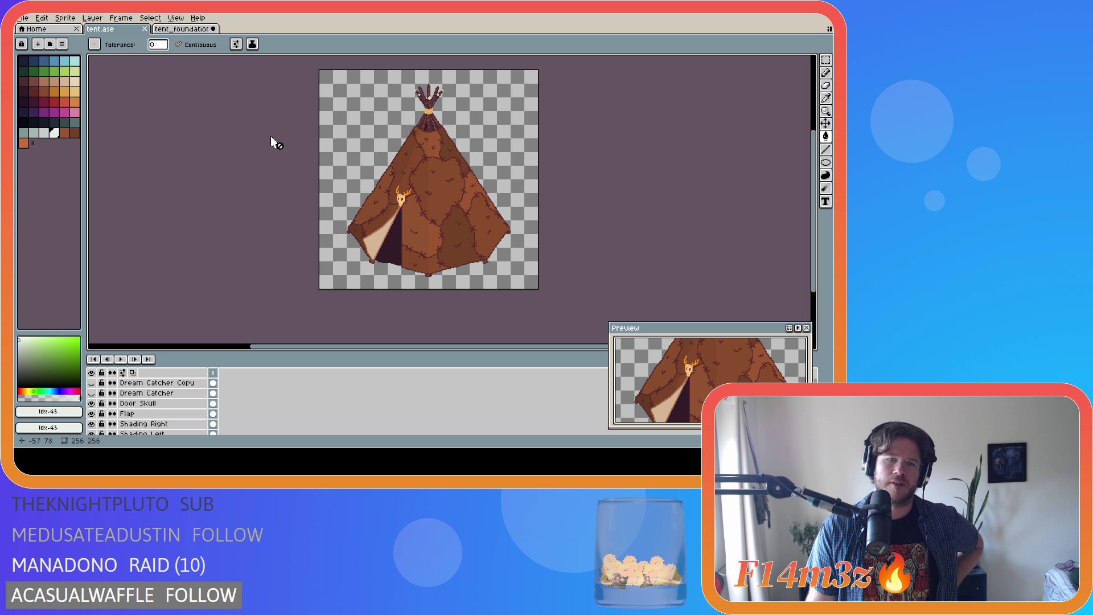
Export the store variant as Final\tent_store.png, then save tent.ase.
left_click(24, 17)
mouse_move(57, 104)
left_click(149, 108)
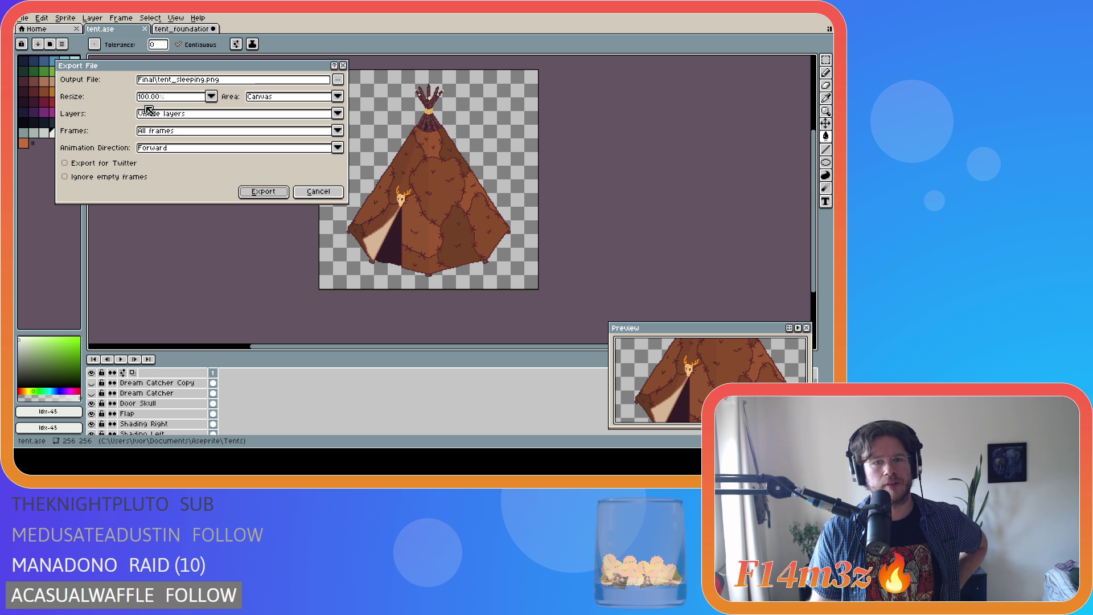
left_click(338, 80)
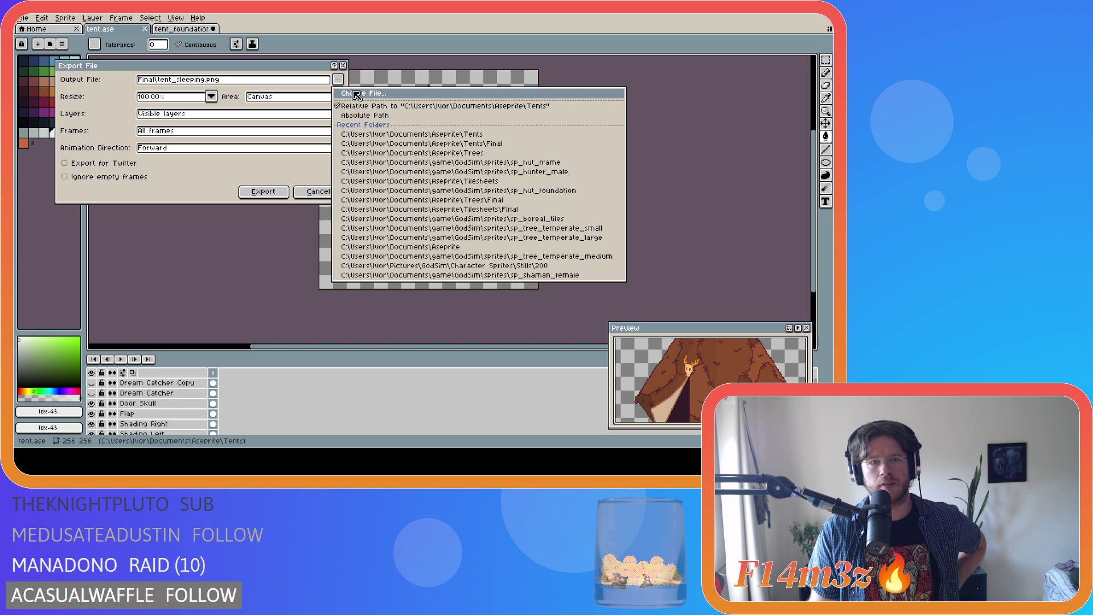
left_click(356, 94)
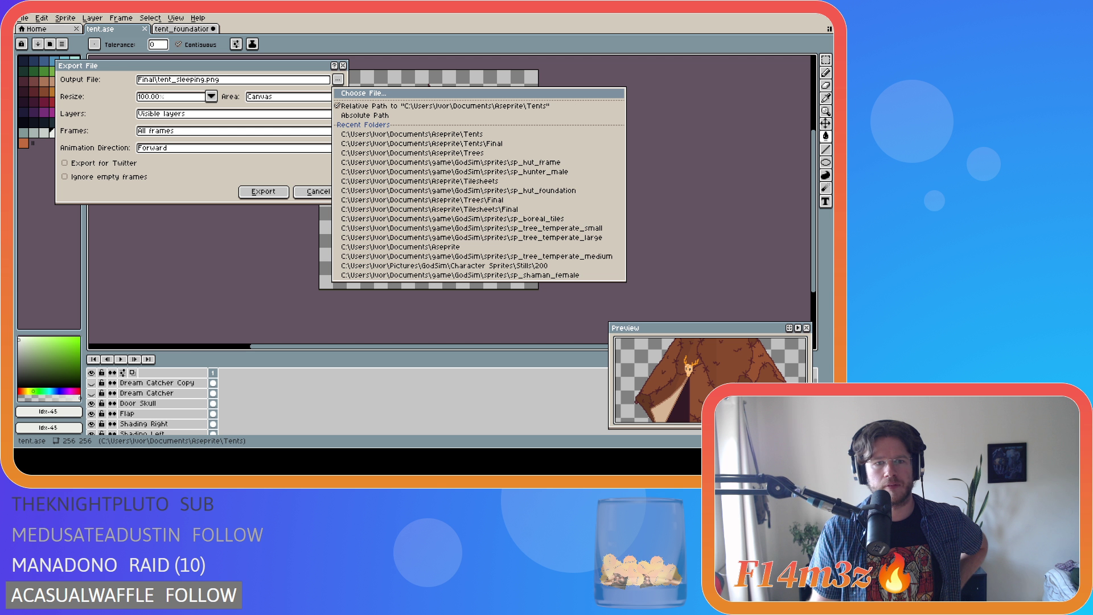
left_click(268, 192)
key("ctrl+s")
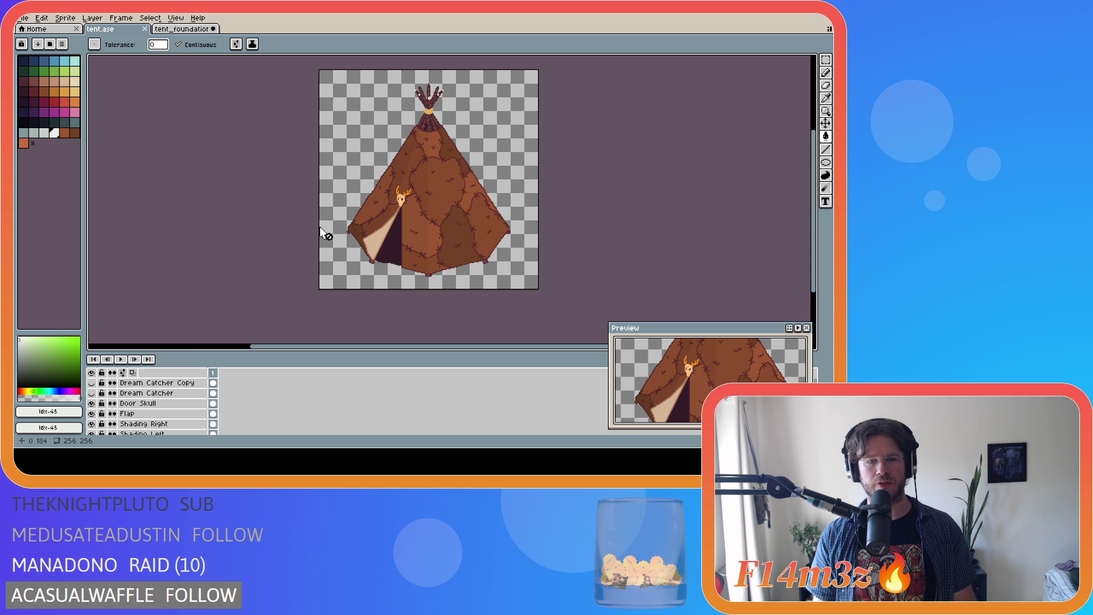
Show Fur Back Copy briefly, hide it again, and save tent.ase.
scroll(171, 409, "down", 4)
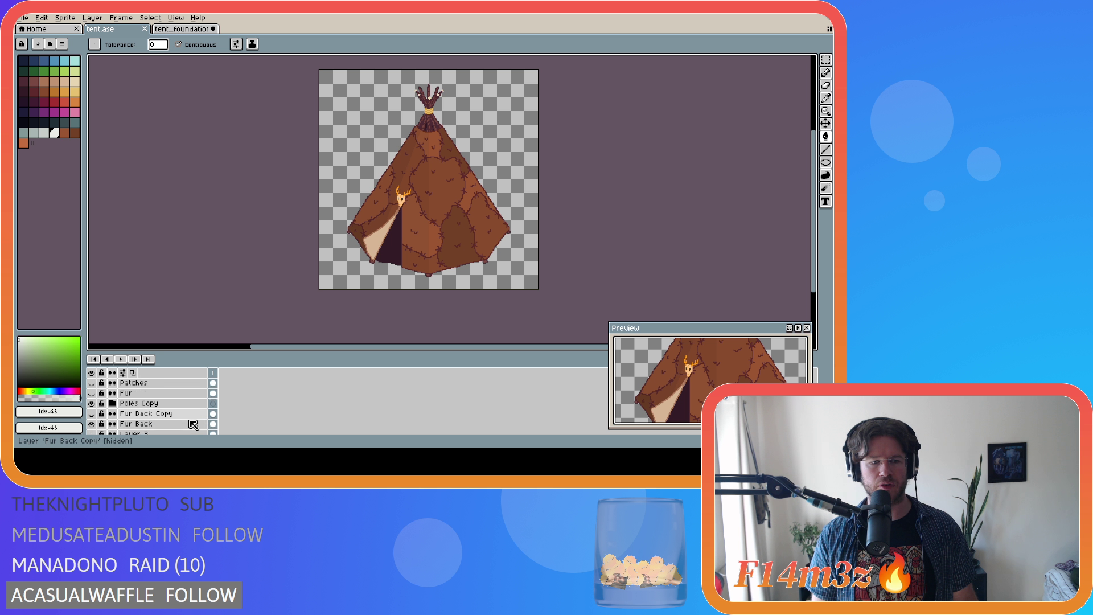
left_click(92, 414)
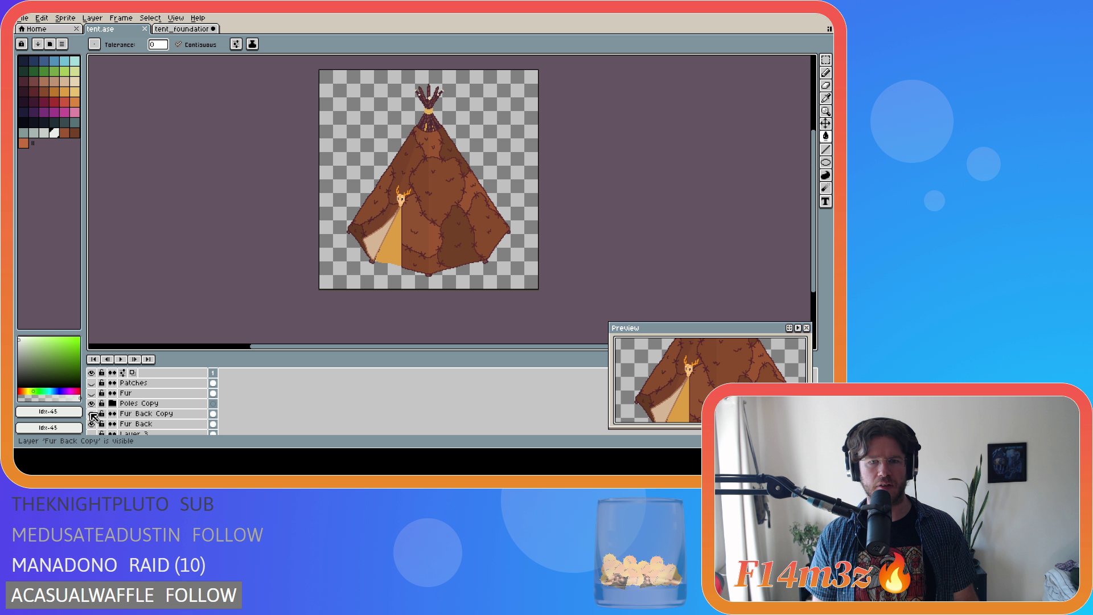
left_click(92, 414)
key("ctrl+s")
key("v")
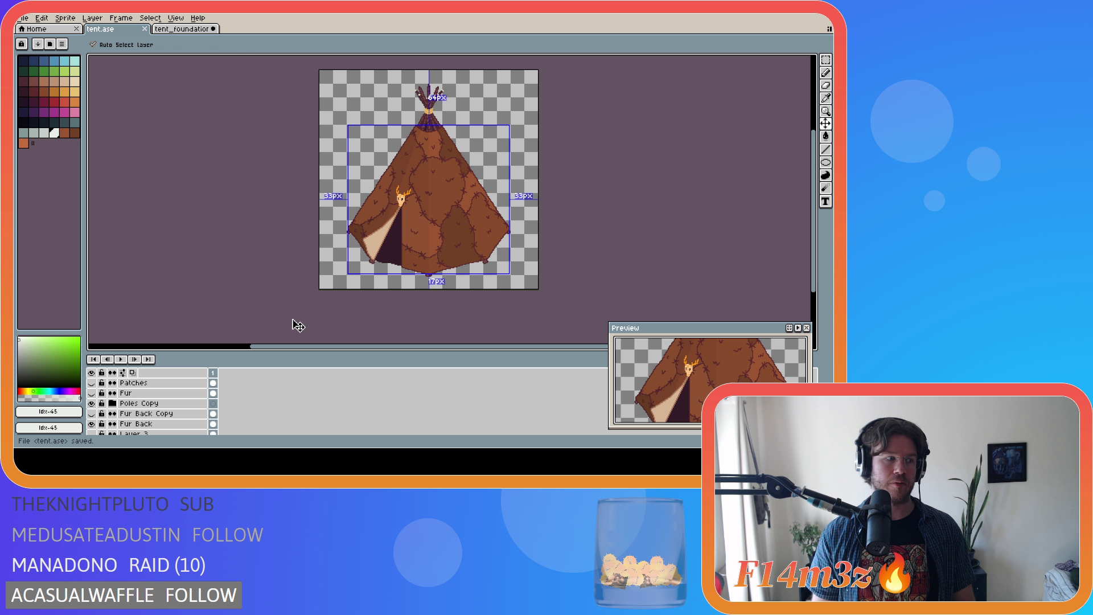
Close tent_foundation without saving, deselect on the canvas, and save tent.ase.
left_click(193, 29)
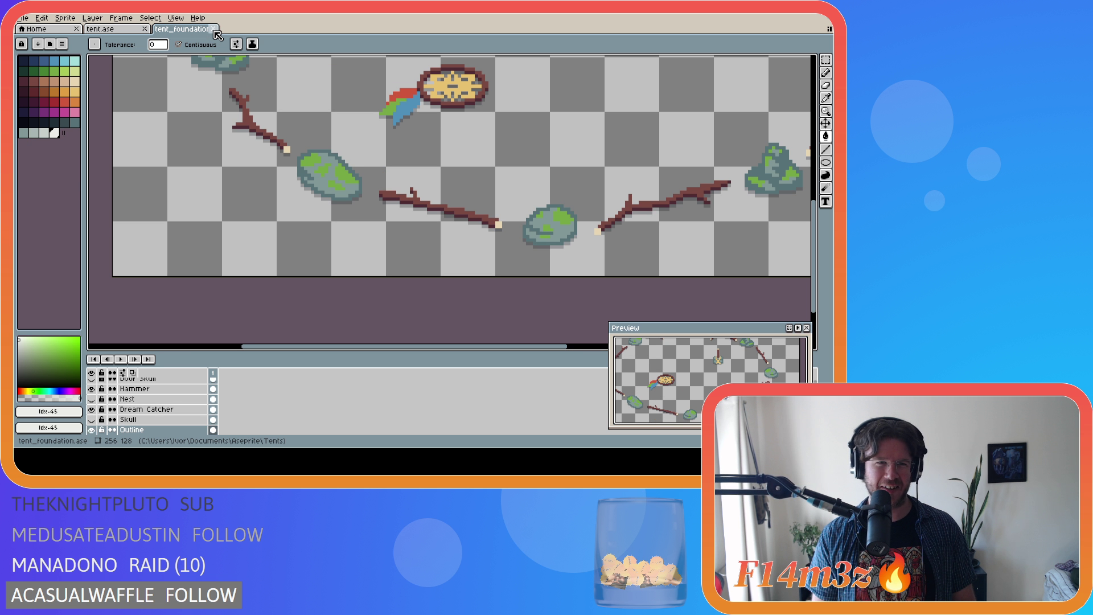
left_click(214, 29)
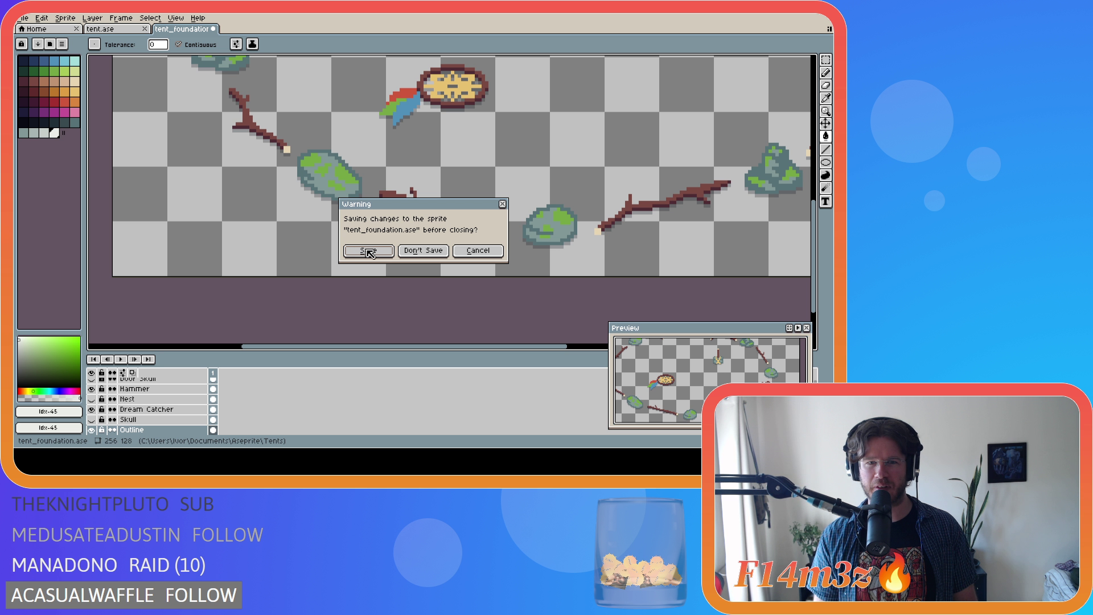
left_click(424, 251)
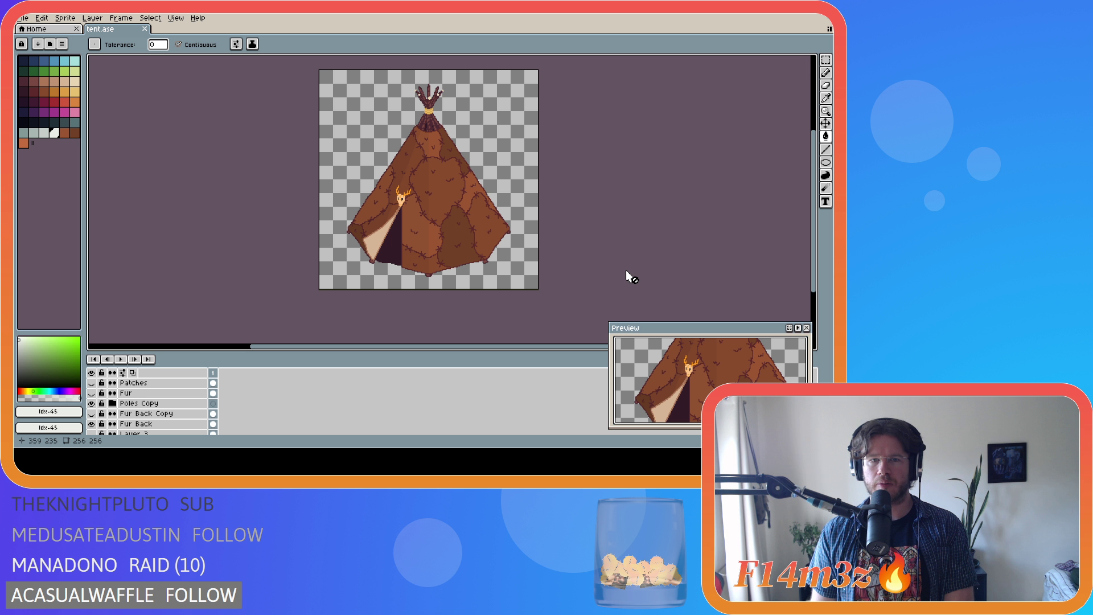
scroll(245, 401, "up", 2)
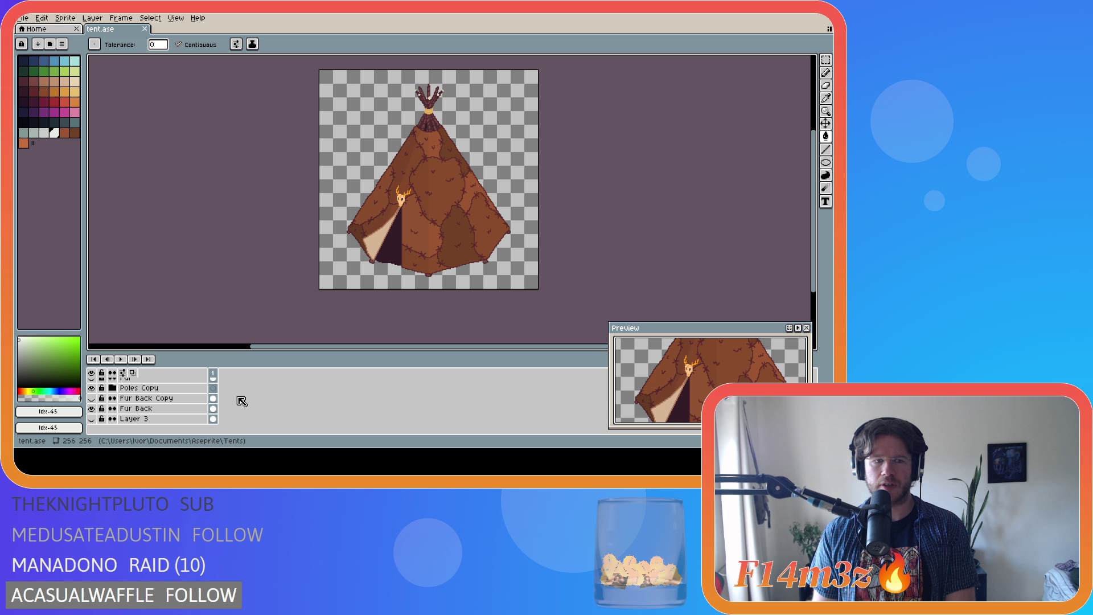
scroll(234, 402, "up", 3)
scroll(235, 401, "down", 3)
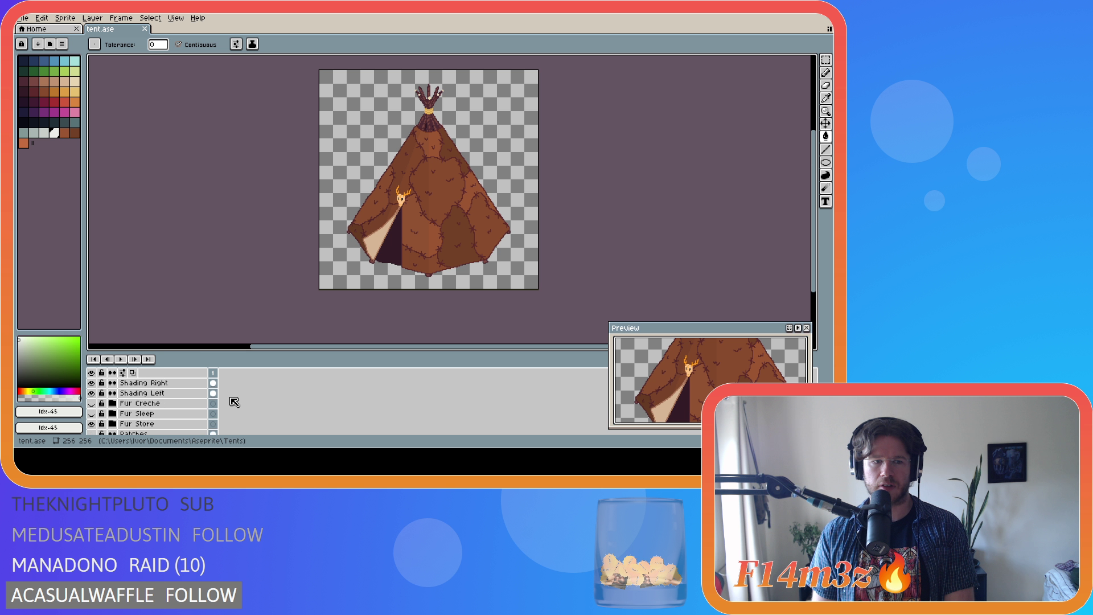
scroll(234, 401, "up", 3)
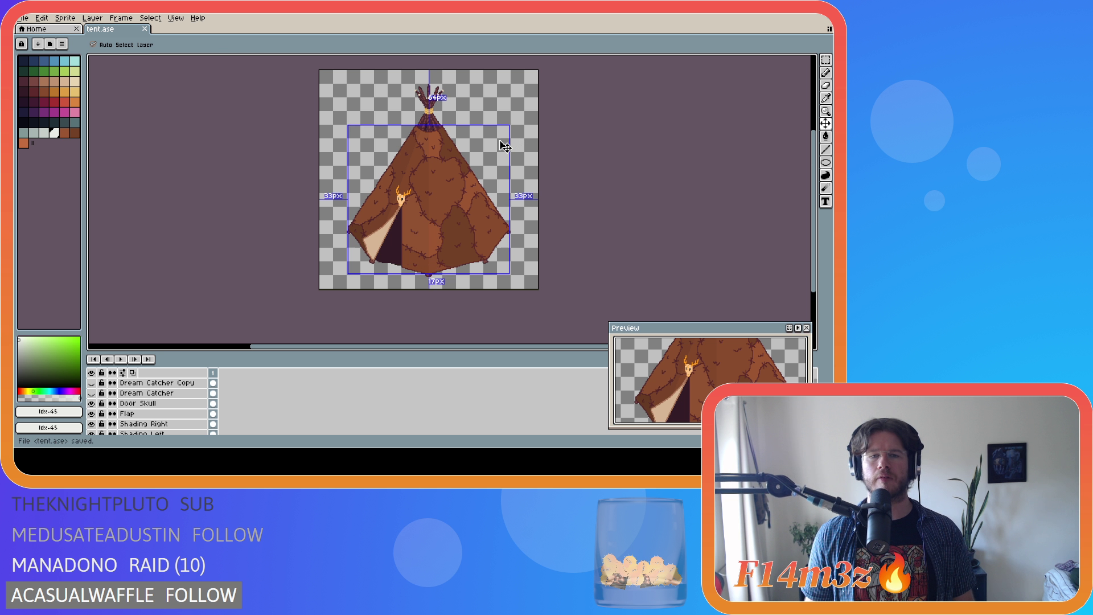
left_click(504, 141)
key("ctrl+d")
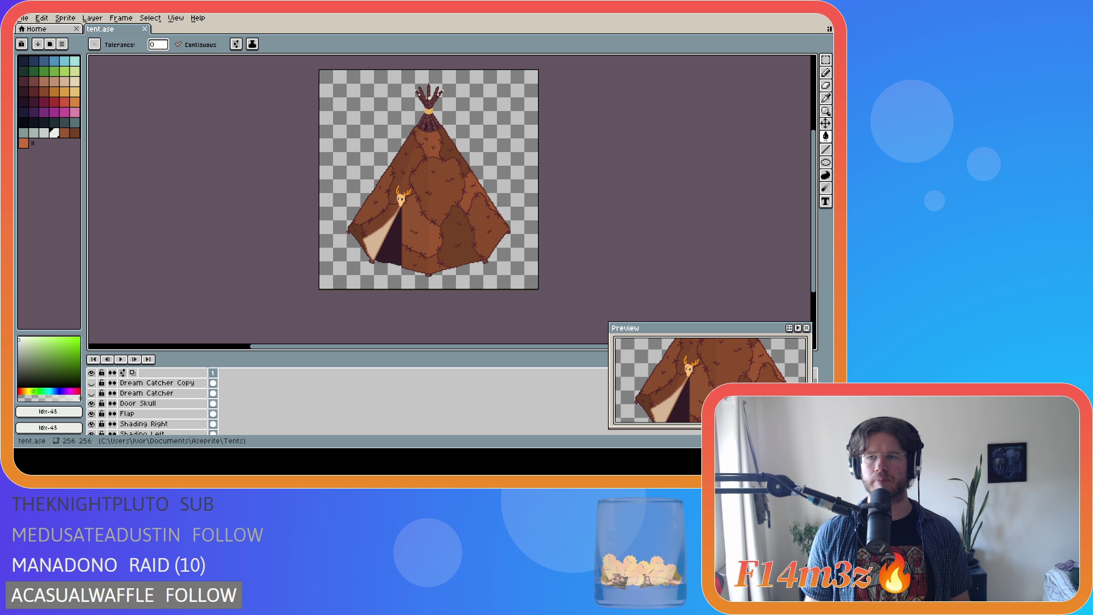
key("ctrl+s")
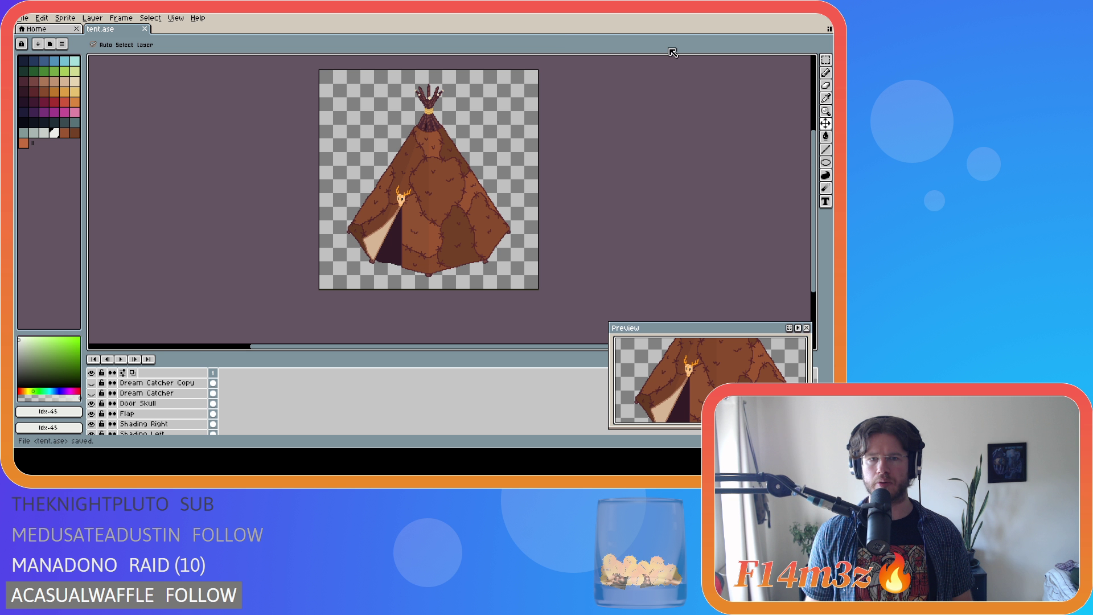
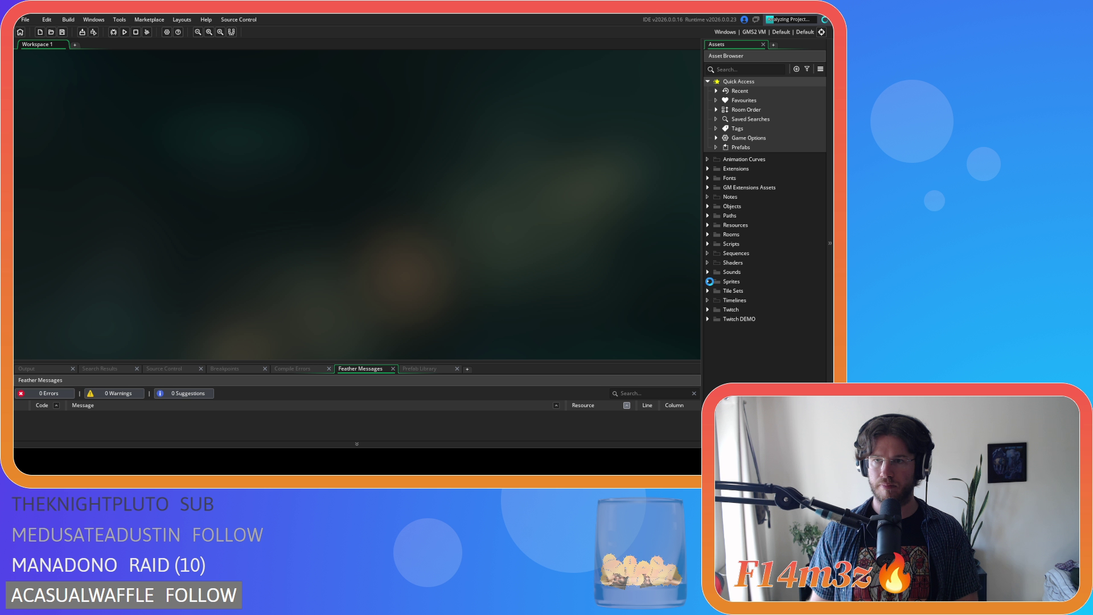
Expand Sprites > Constructs in the Asset Browser and open the sp_hut sprite.
left_click(709, 281)
scroll(709, 281, "down", 3)
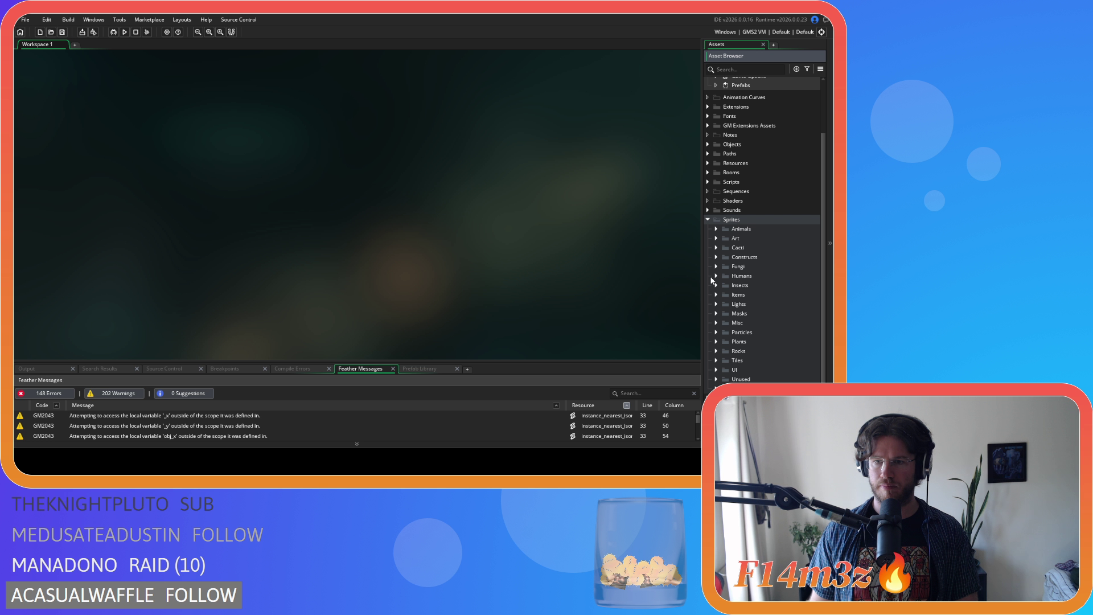
left_click(716, 258)
scroll(728, 278, "down", 3)
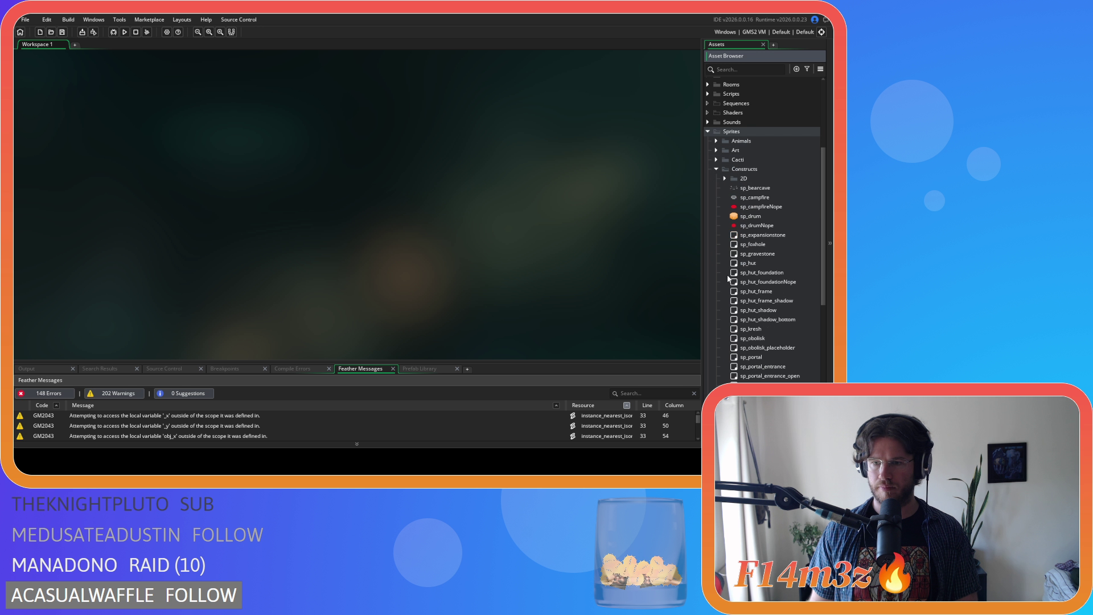
scroll(728, 279, "down", 3)
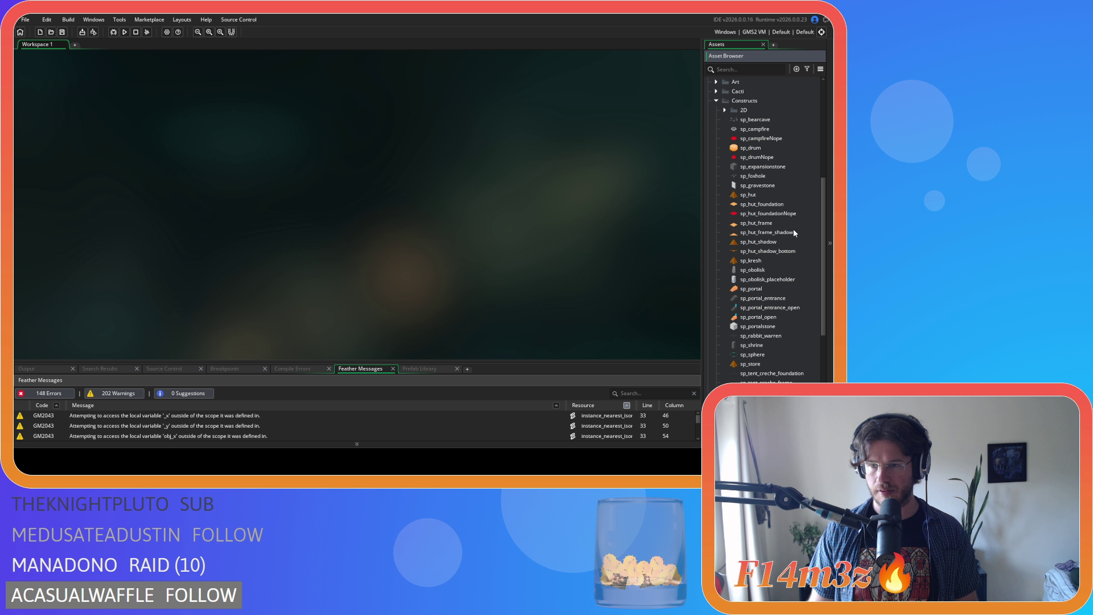
double_click(763, 195)
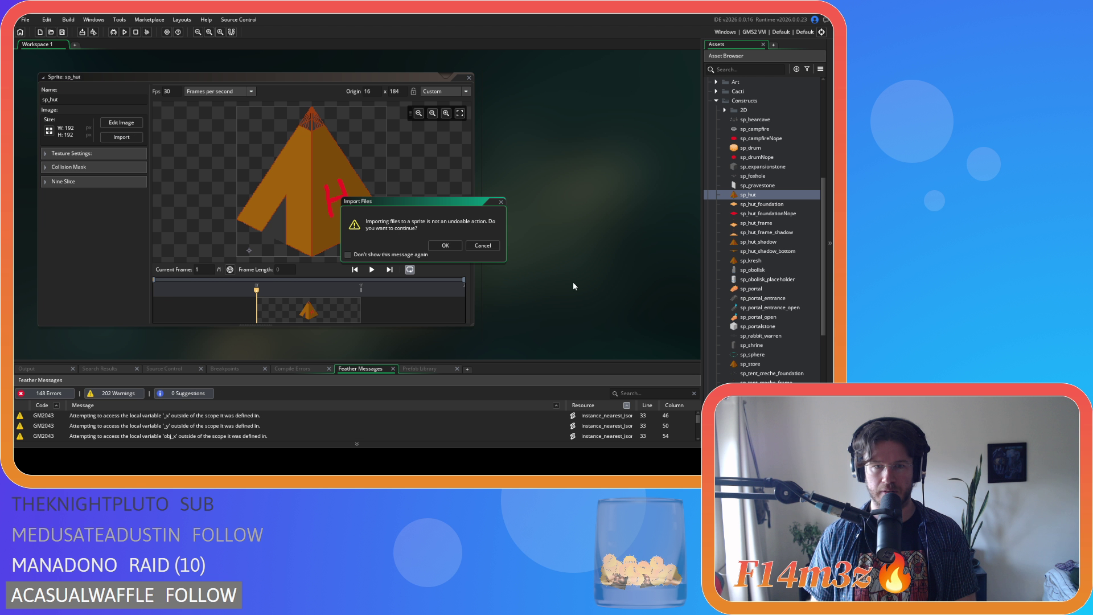
Import the hide-tent artwork into sp_hut, set its origin to 16, 248, and close it.
left_click(444, 245)
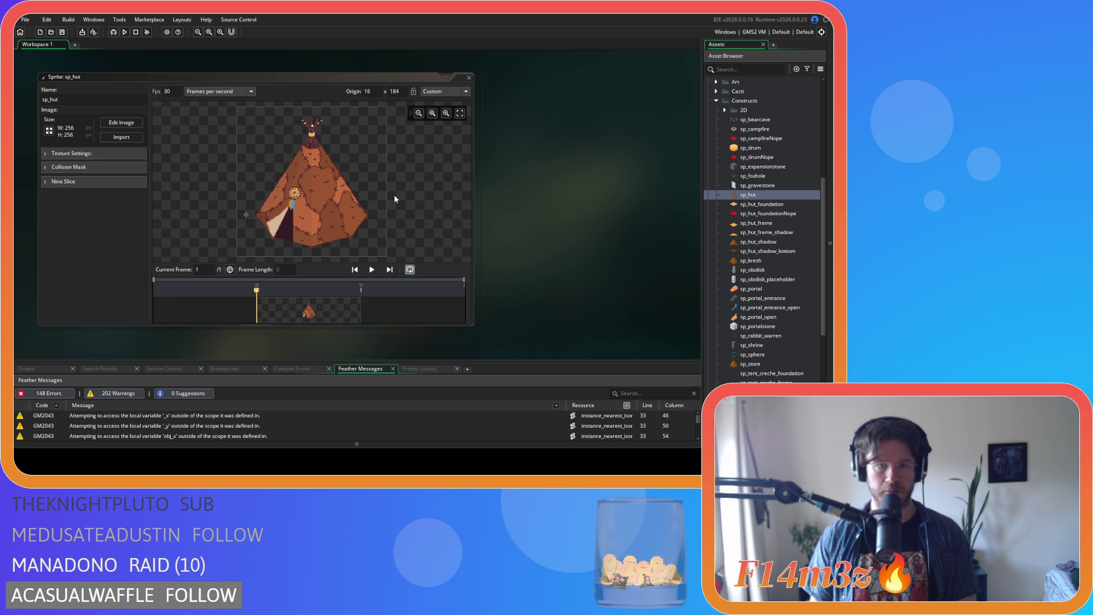
left_click(365, 92)
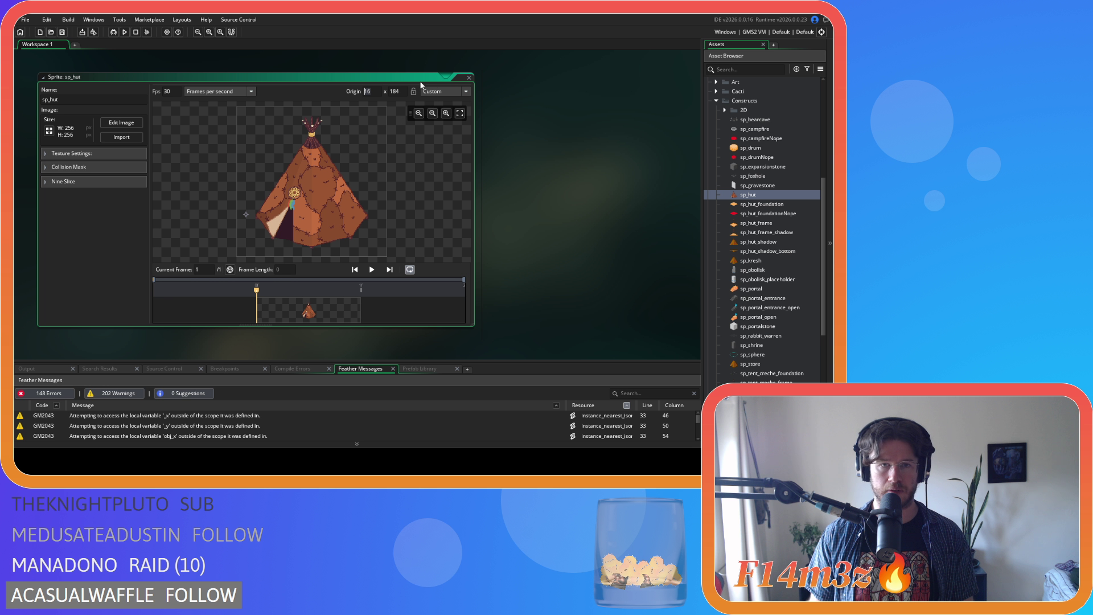
left_click(395, 91)
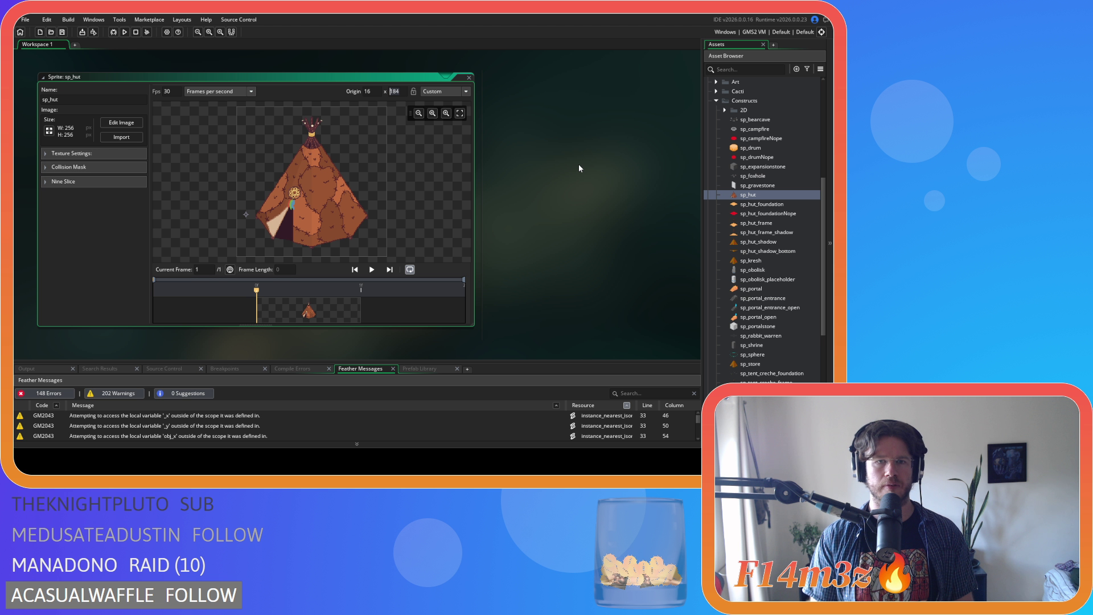
type("248")
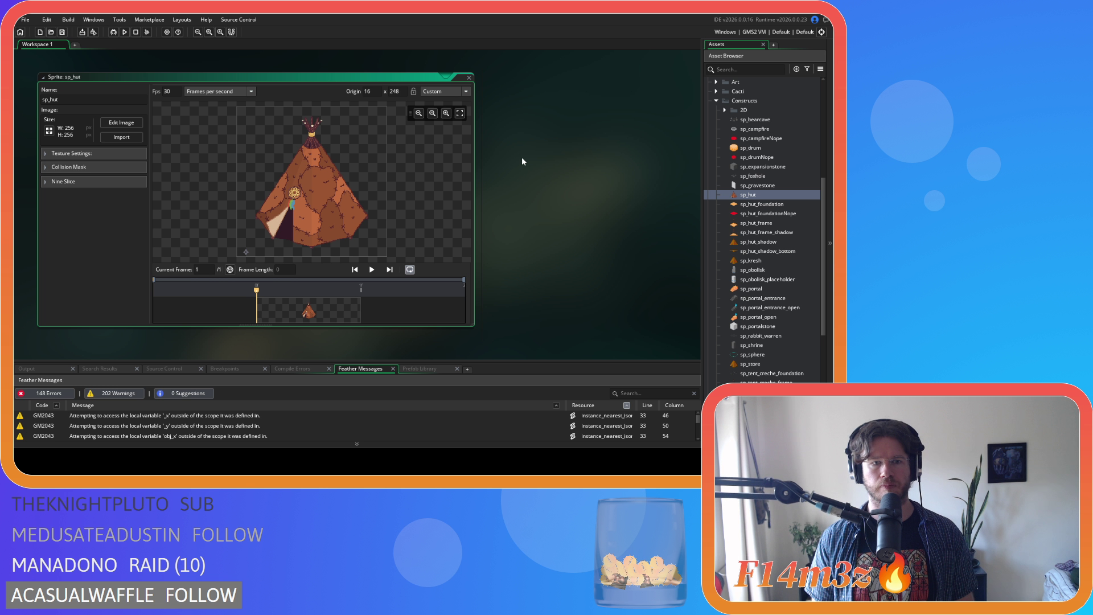
left_click(468, 77)
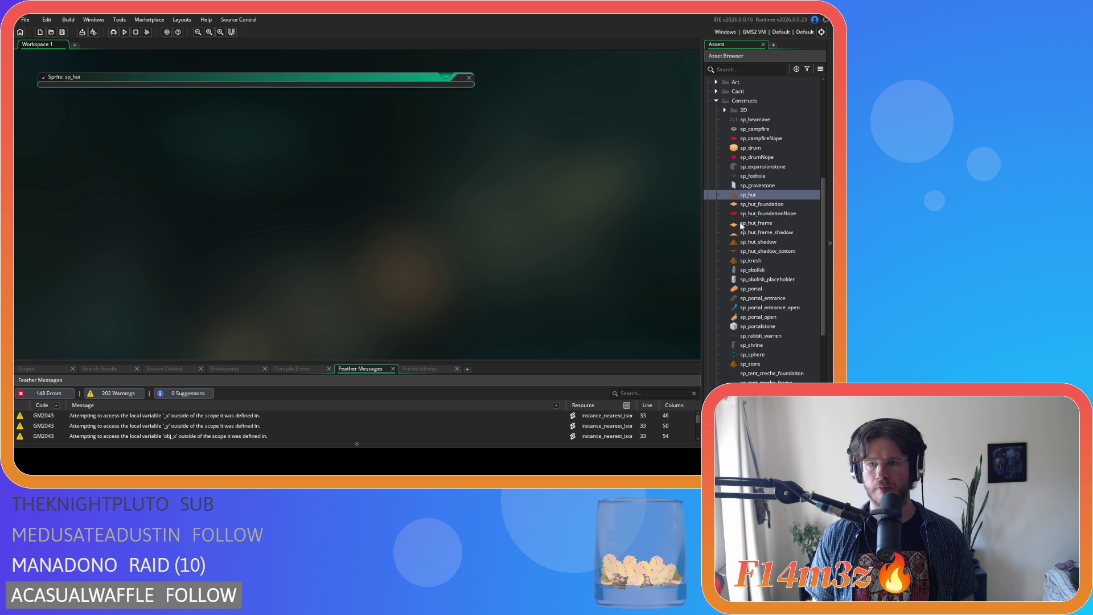
Briefly inspect sp_hut_shadow, then import the hide-tent artwork into sp_kresh.
double_click(763, 241)
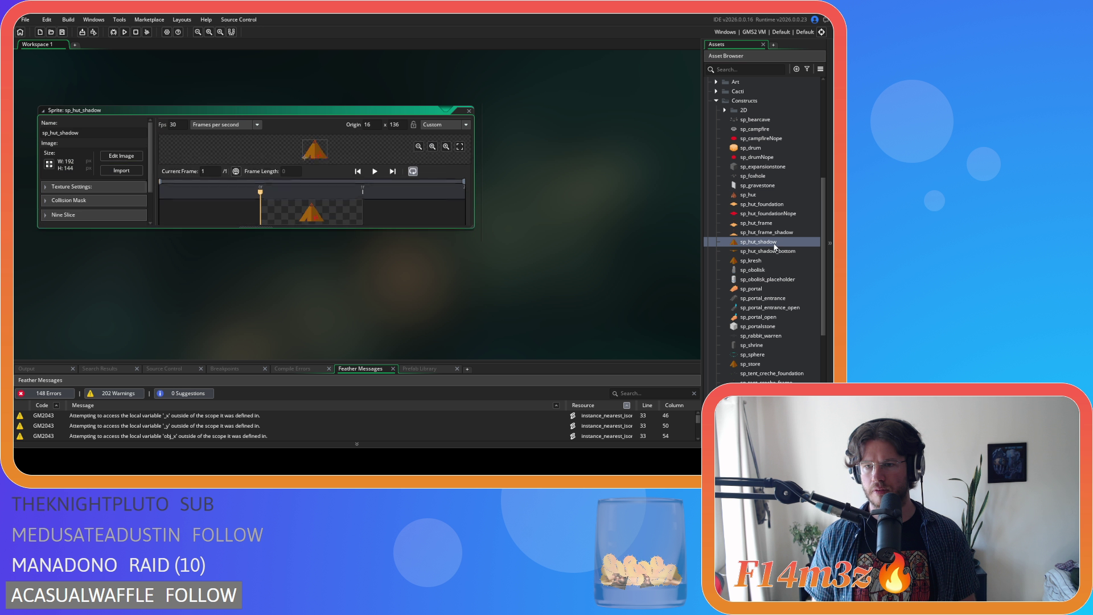
left_click(469, 77)
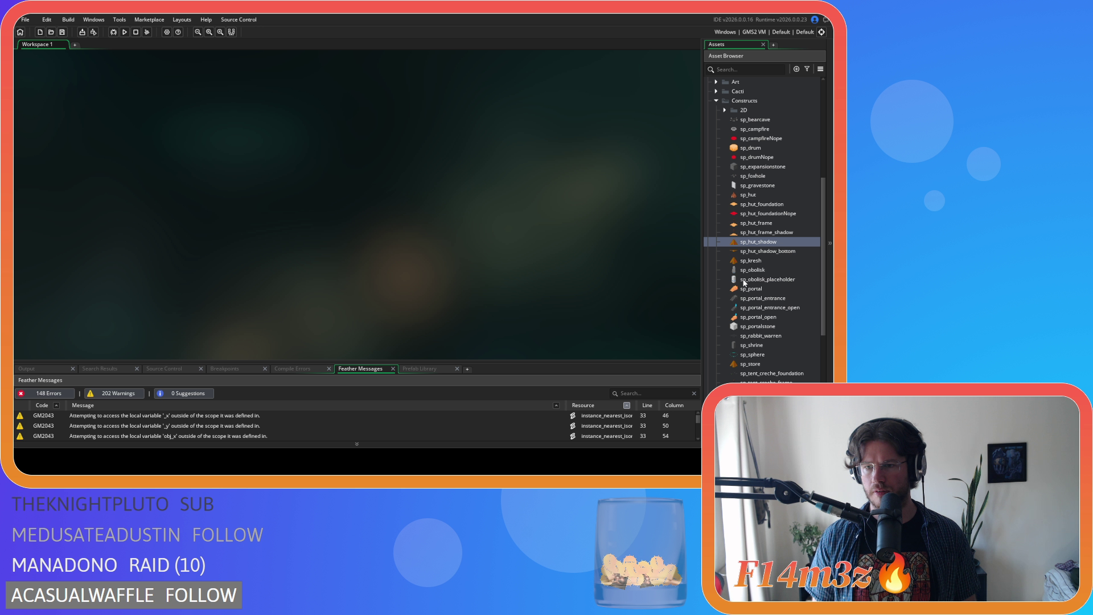
double_click(757, 261)
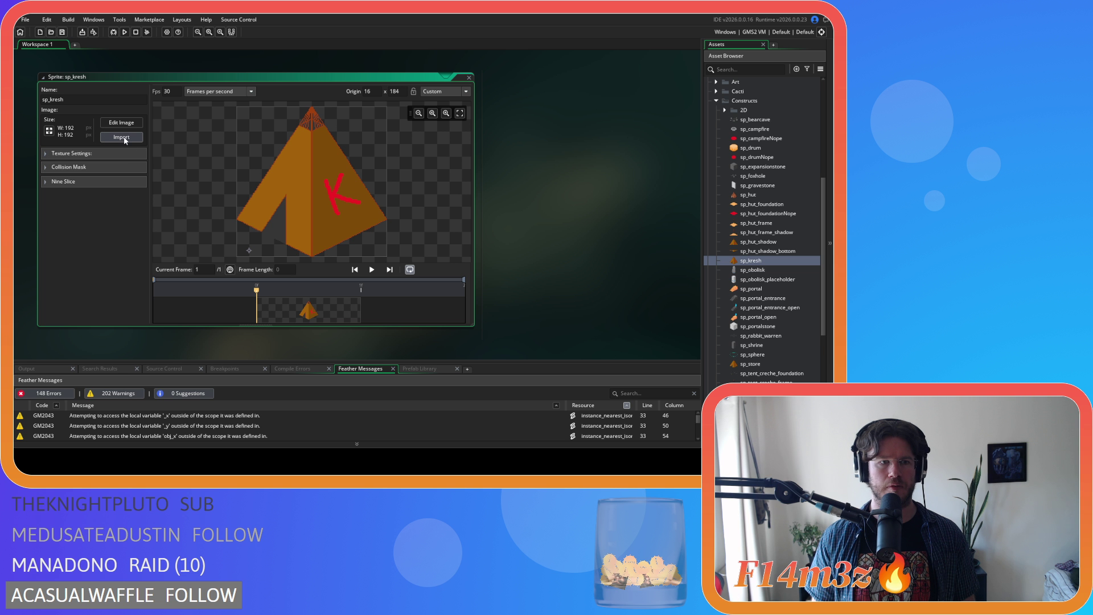
left_click(122, 138)
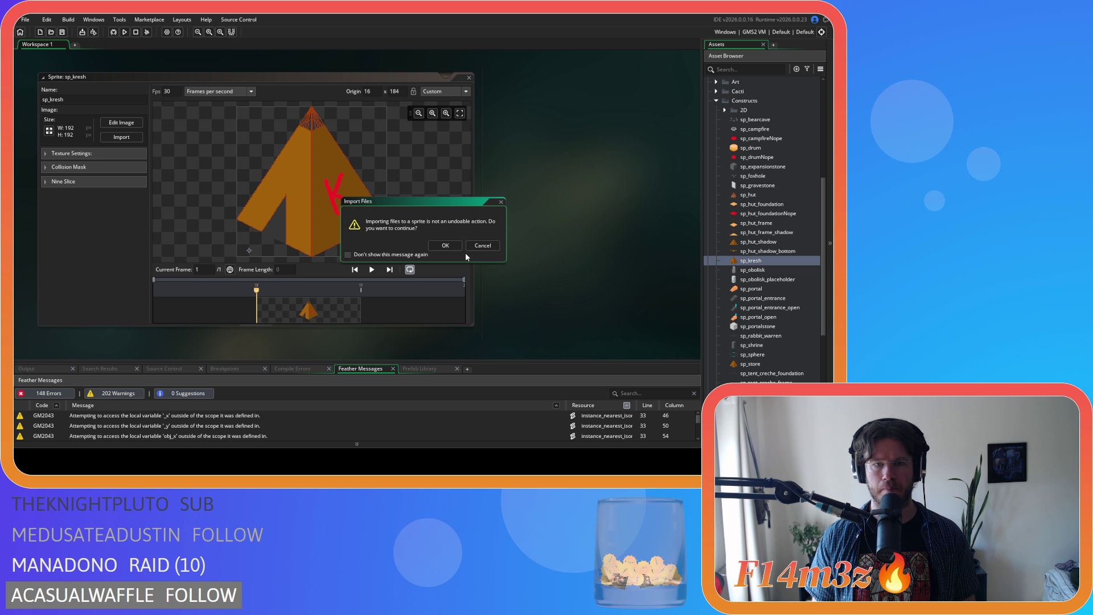
left_click(445, 245)
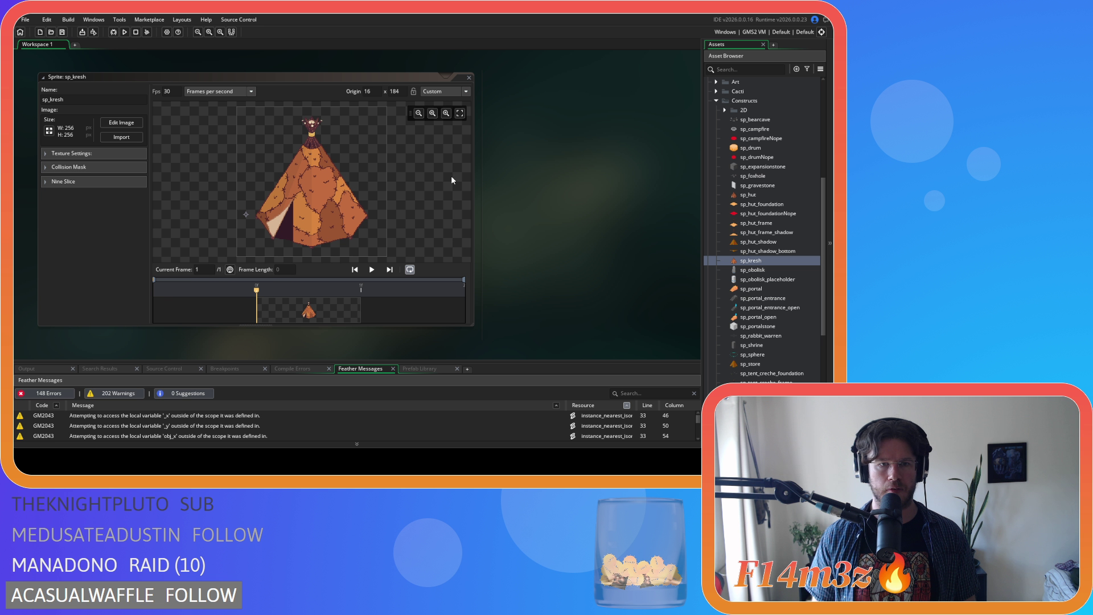
Set sp_kresh's origin Y to 248, close it, and open sp_store.
double_click(404, 91)
type("24")
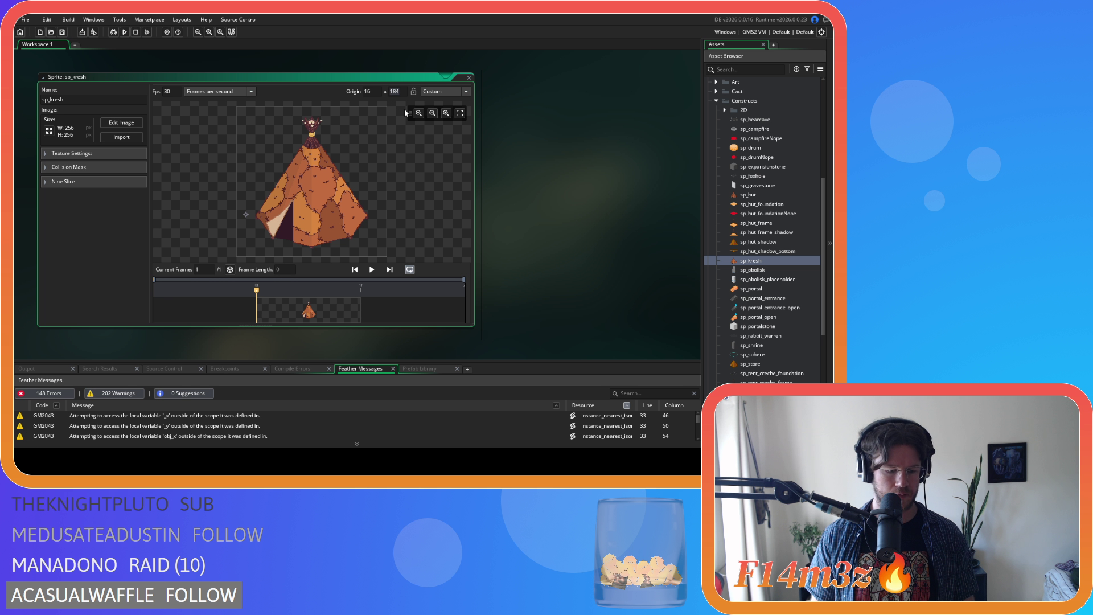
type("8")
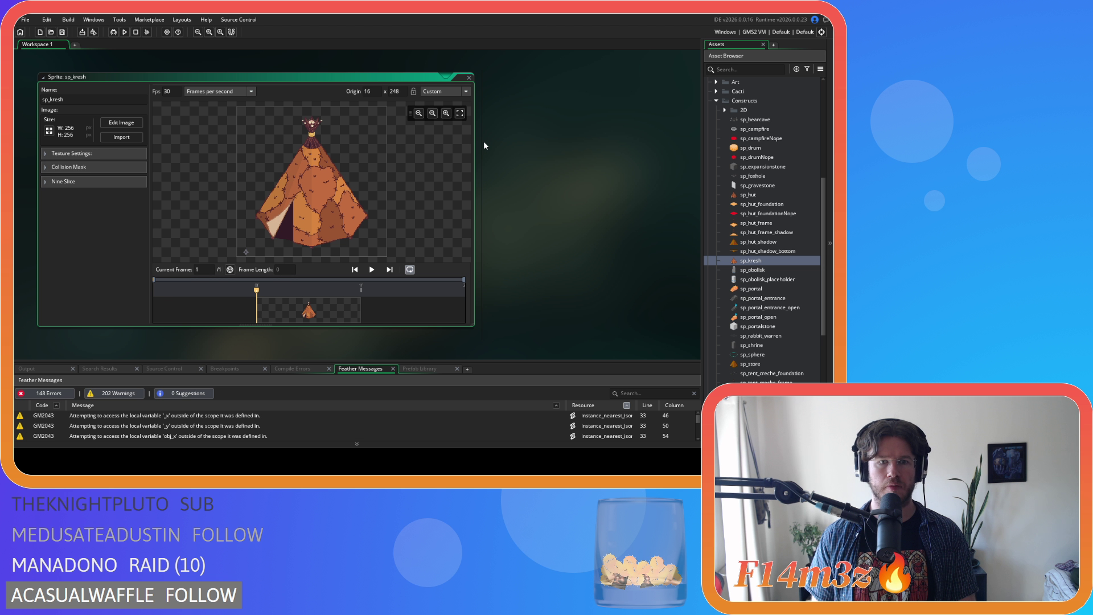
left_click(469, 78)
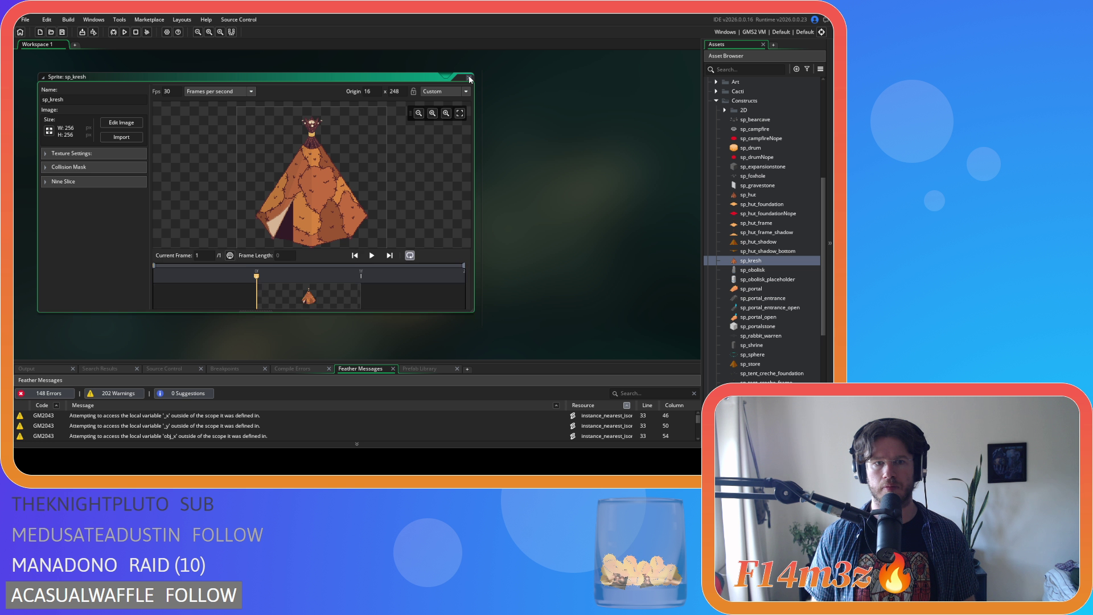
double_click(751, 364)
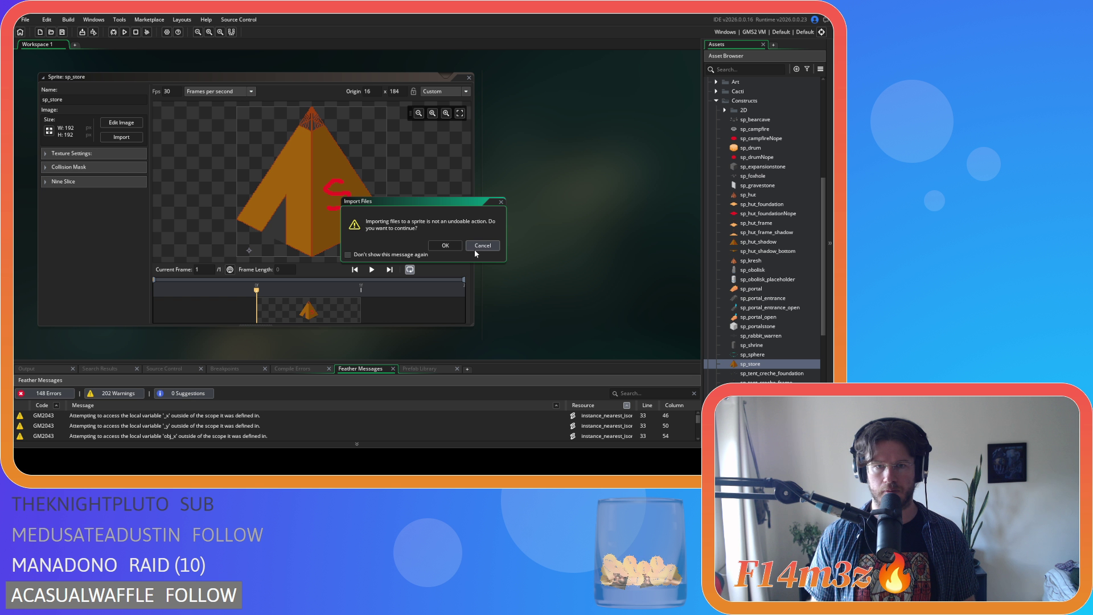
Confirm importing the tent artwork into sp_store and set its origin Y to 248.
left_click(434, 246)
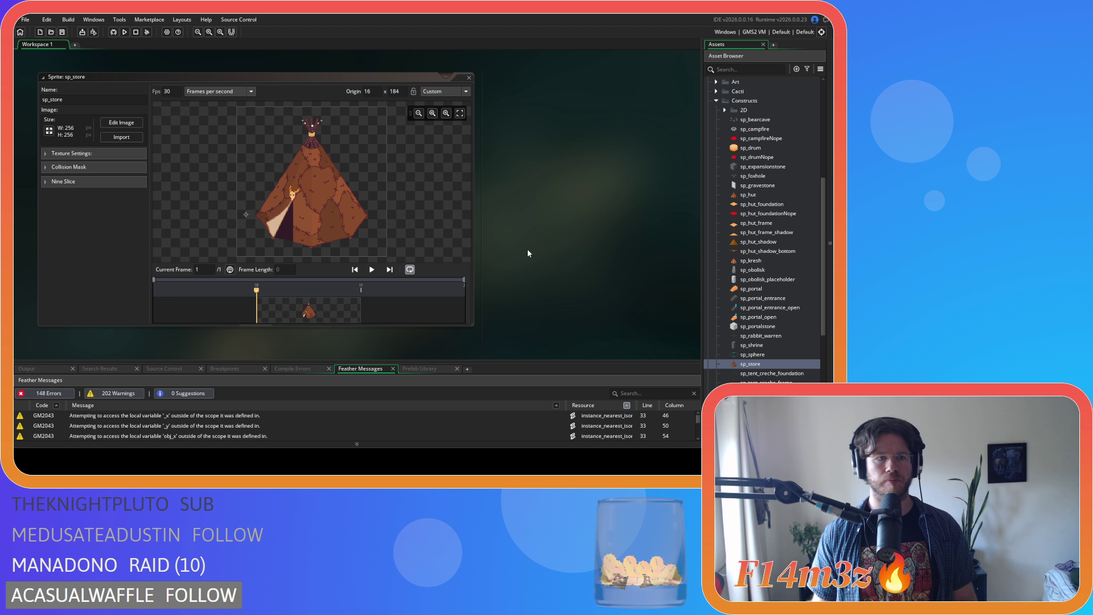
left_click(393, 91)
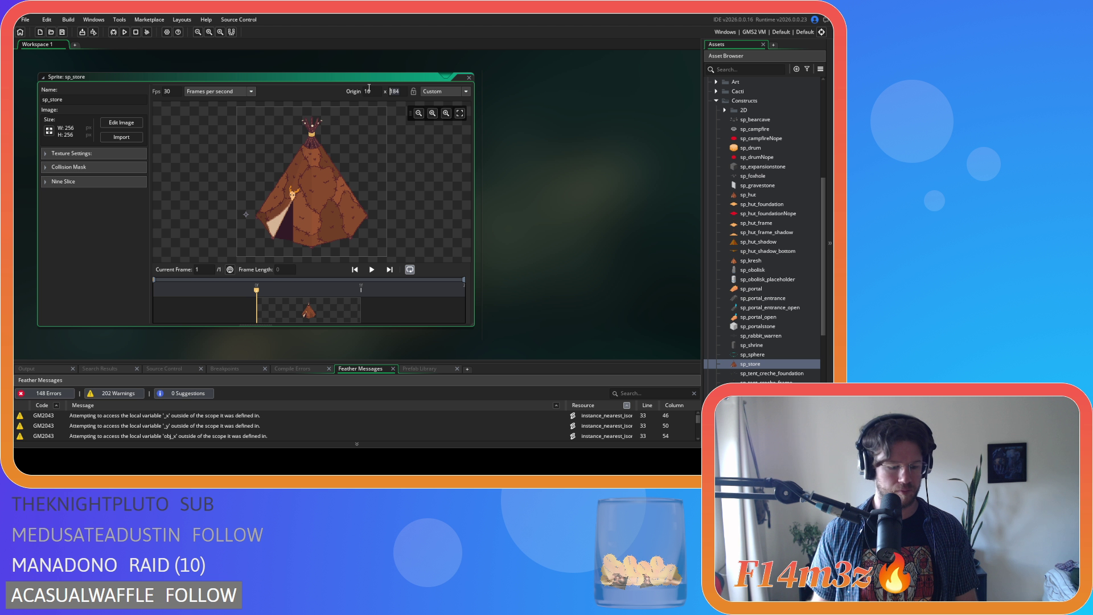
type("248")
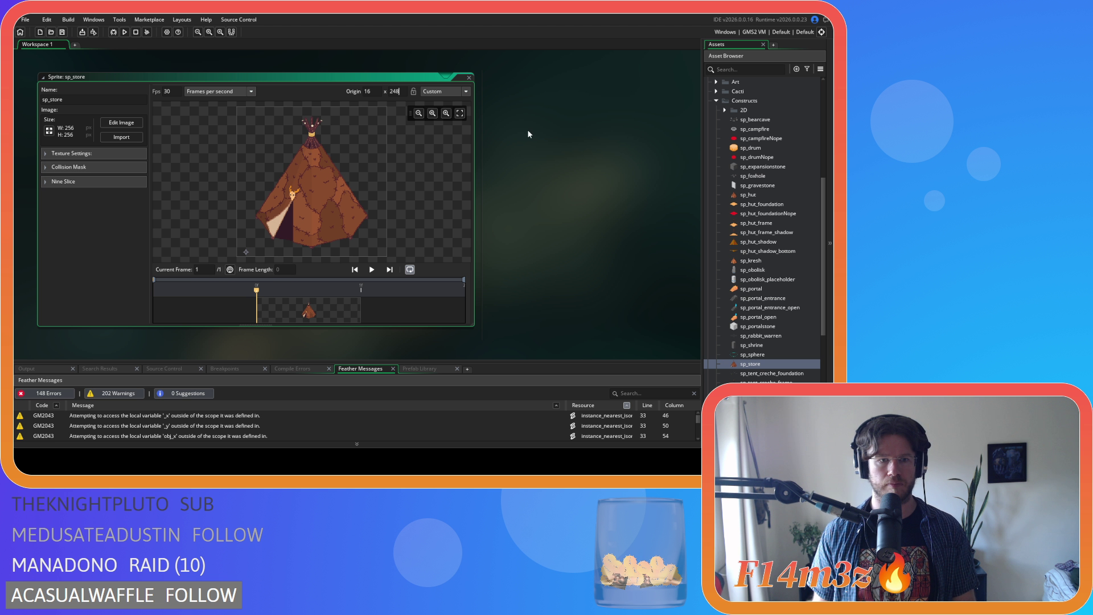
Close all open sprite editor windows from the workspace menu.
right_click(537, 141)
mouse_move(558, 152)
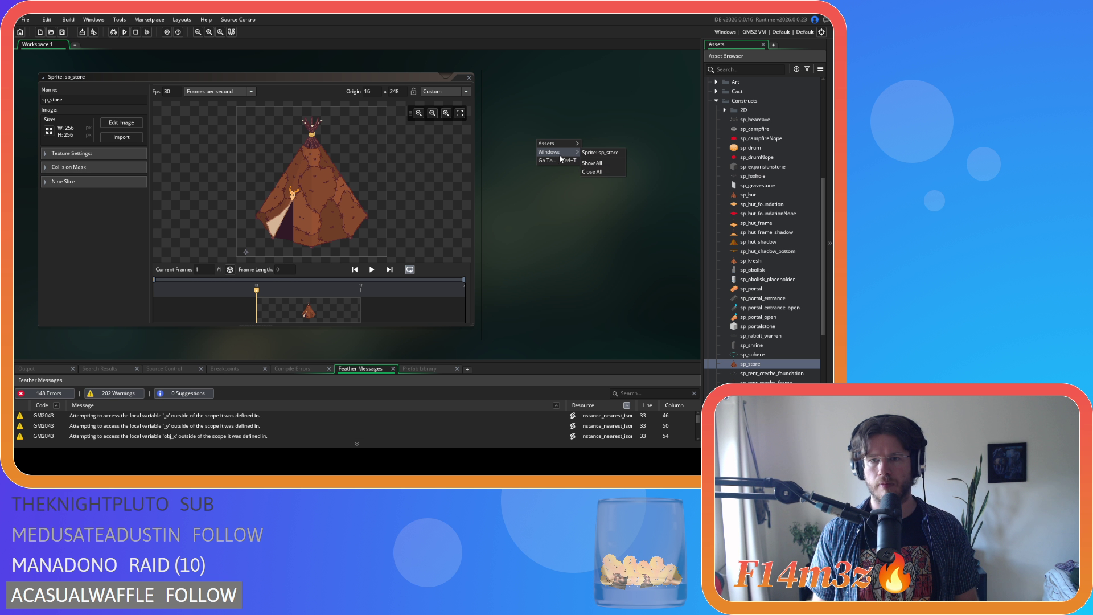
left_click(583, 172)
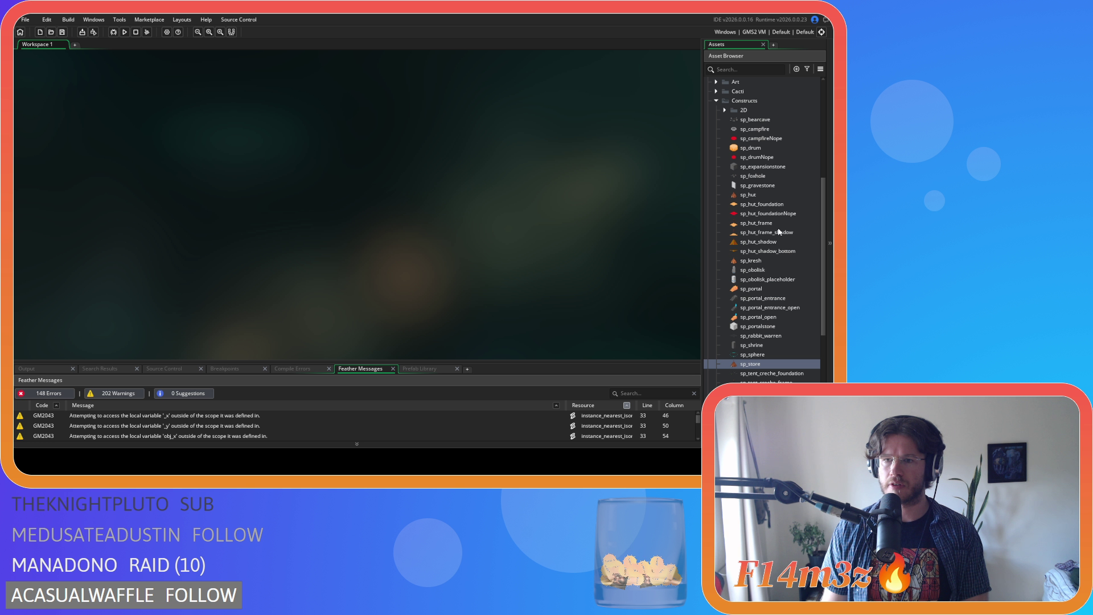
Select sp_hut_frame_shadow and sp_hut_frame and delete both sprites.
left_click(777, 232)
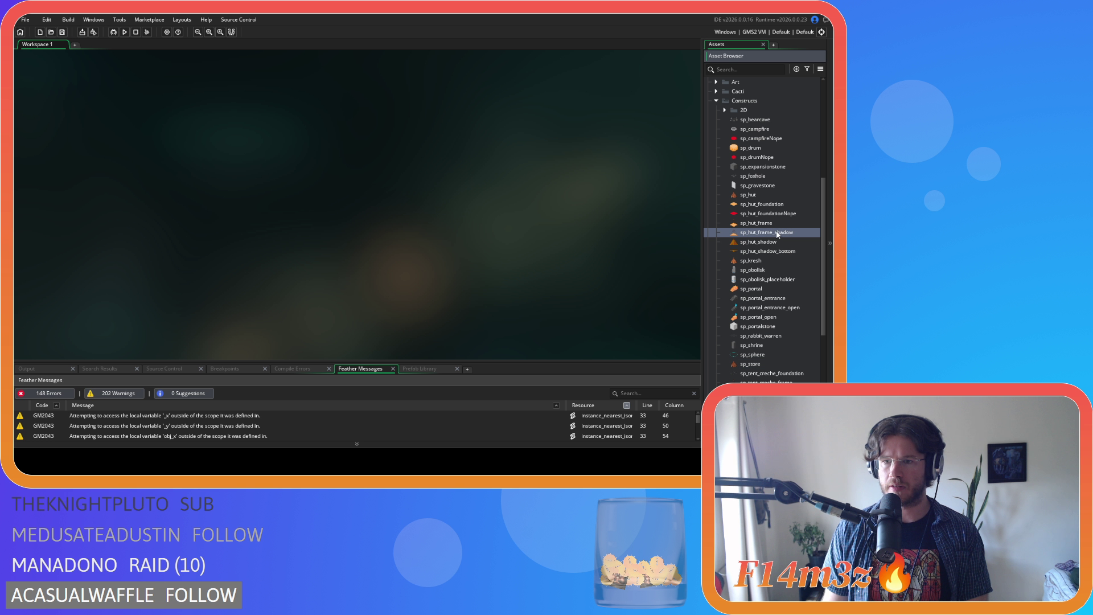
scroll(777, 234, "down", 3)
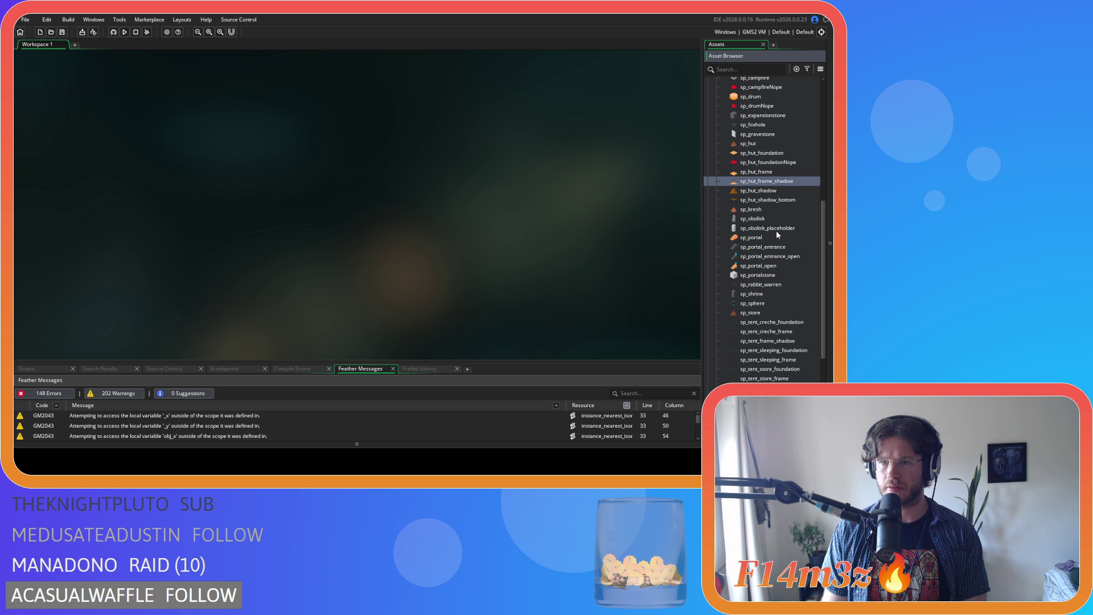
left_click(771, 173, "shift")
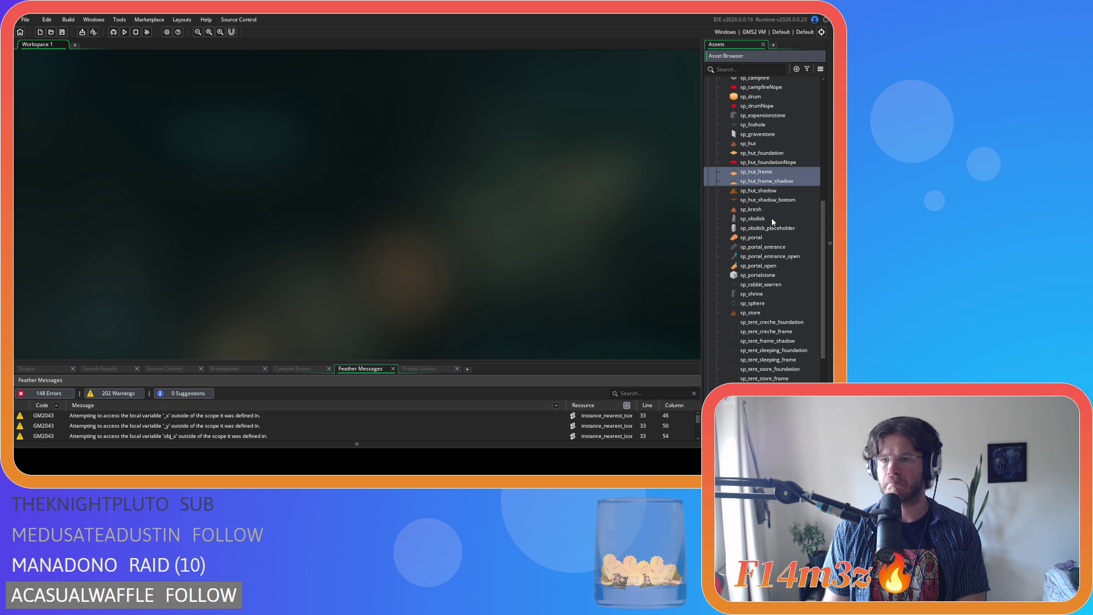
key("Delete")
left_click(444, 245)
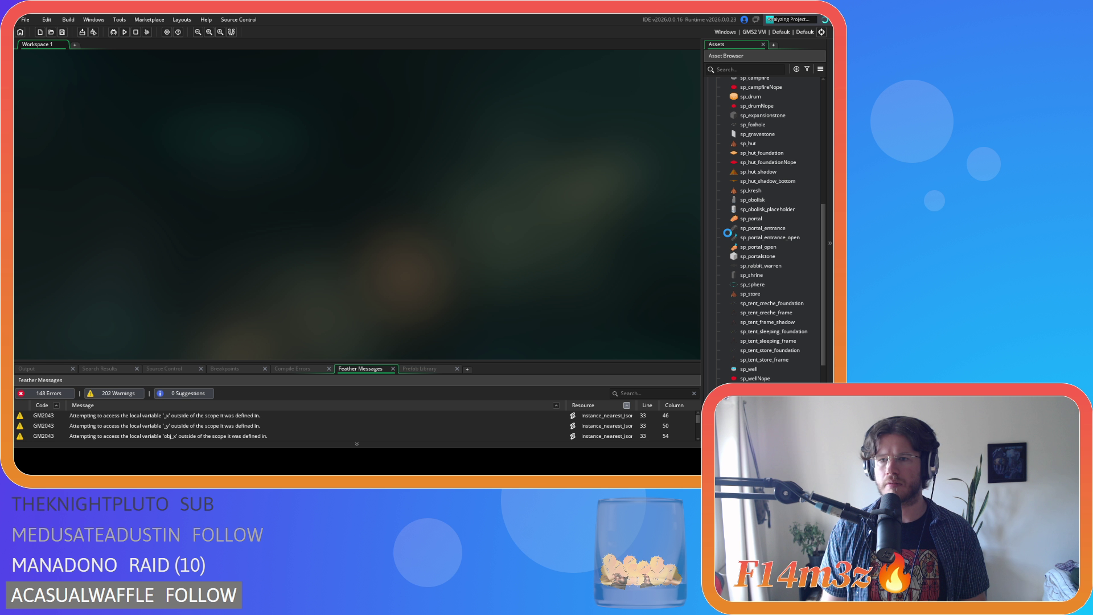
Import the 256×256 brown hide-tent image into sp_hut_shadow.
left_click(782, 175)
double_click(772, 176)
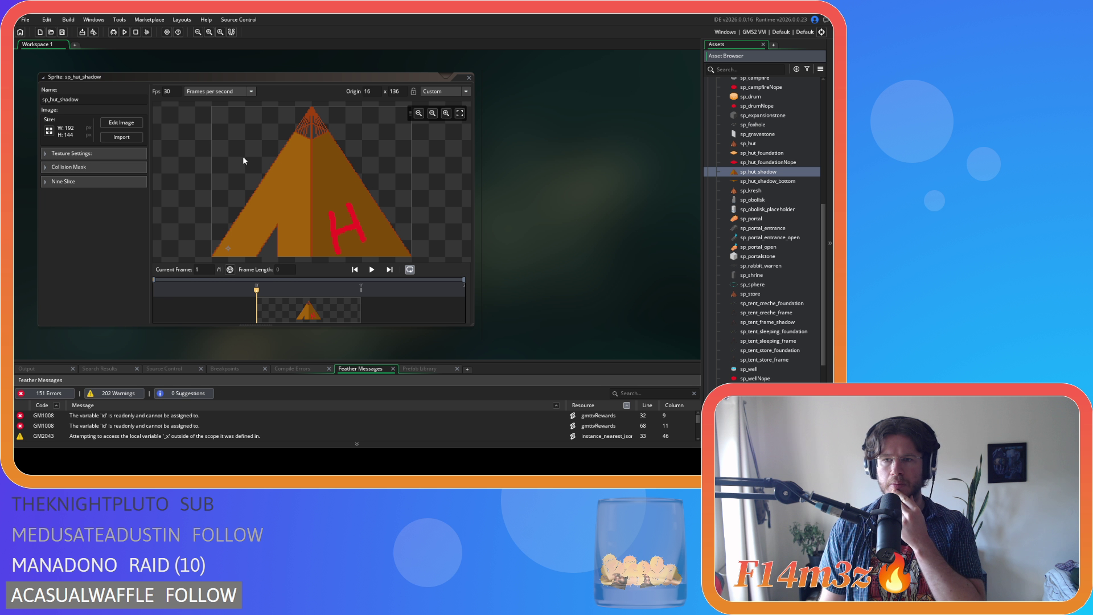
left_click(121, 140)
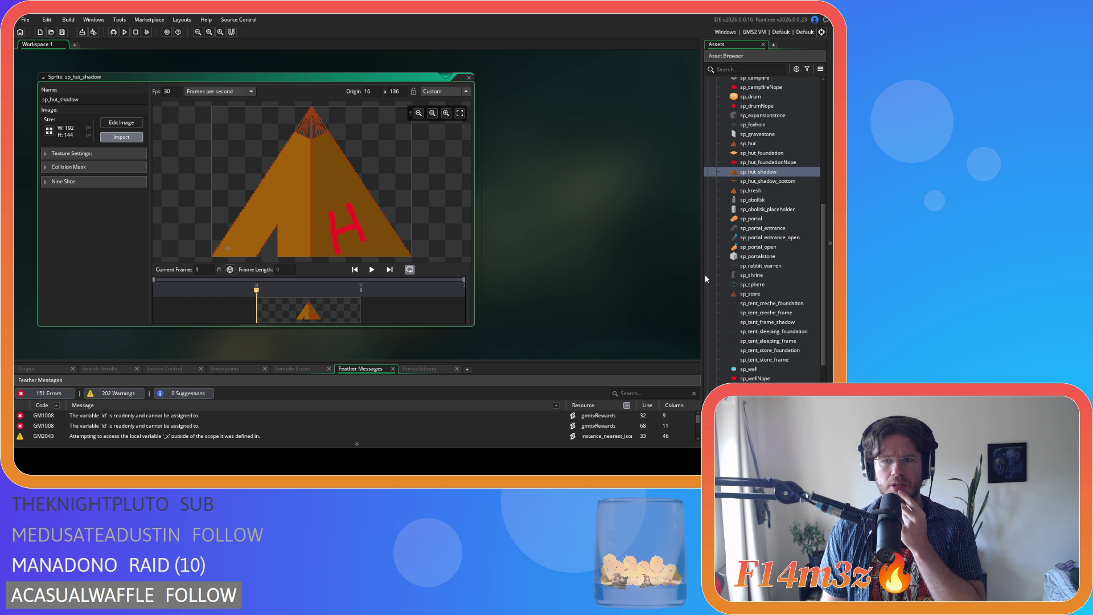
left_click(443, 245)
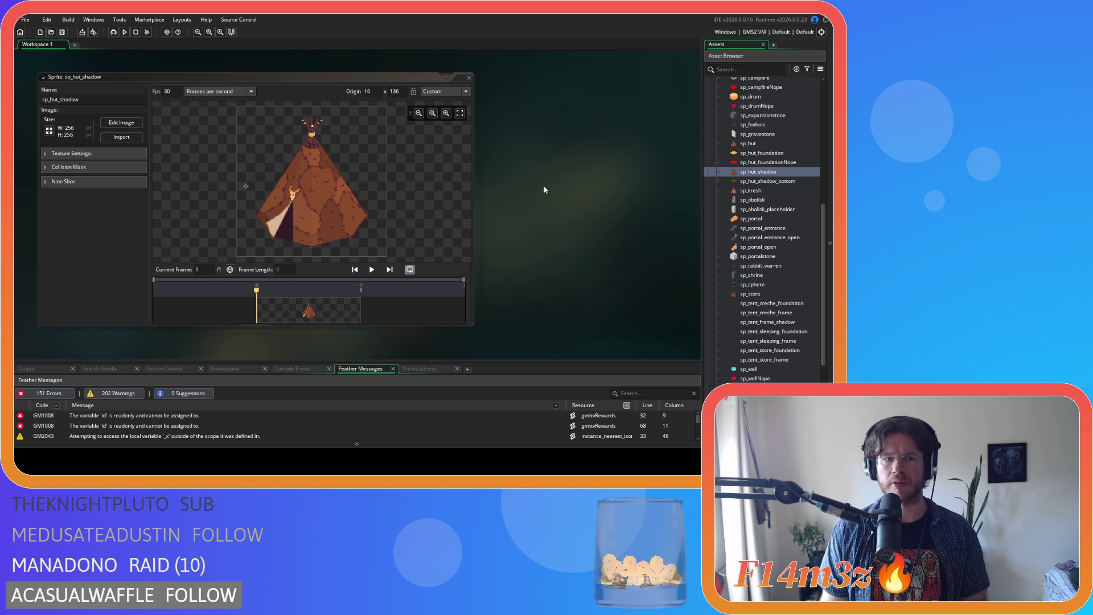
left_click(327, 76)
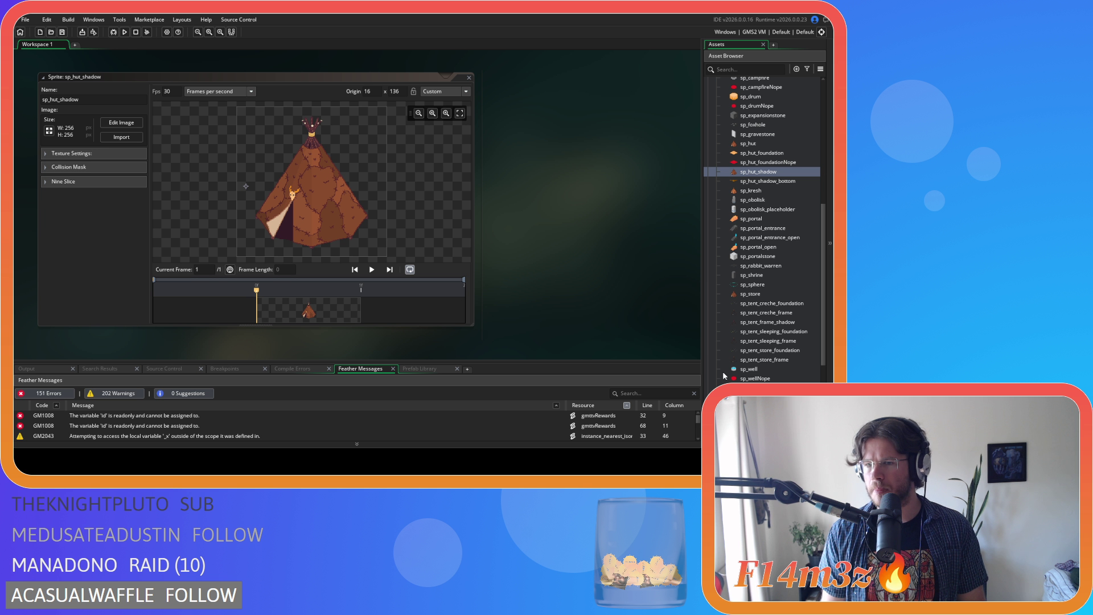
left_click(805, 341)
Inspect sp_tent_sleeping_frame and sp_tent_frame_shadow to compare their sizes.
double_click(805, 341)
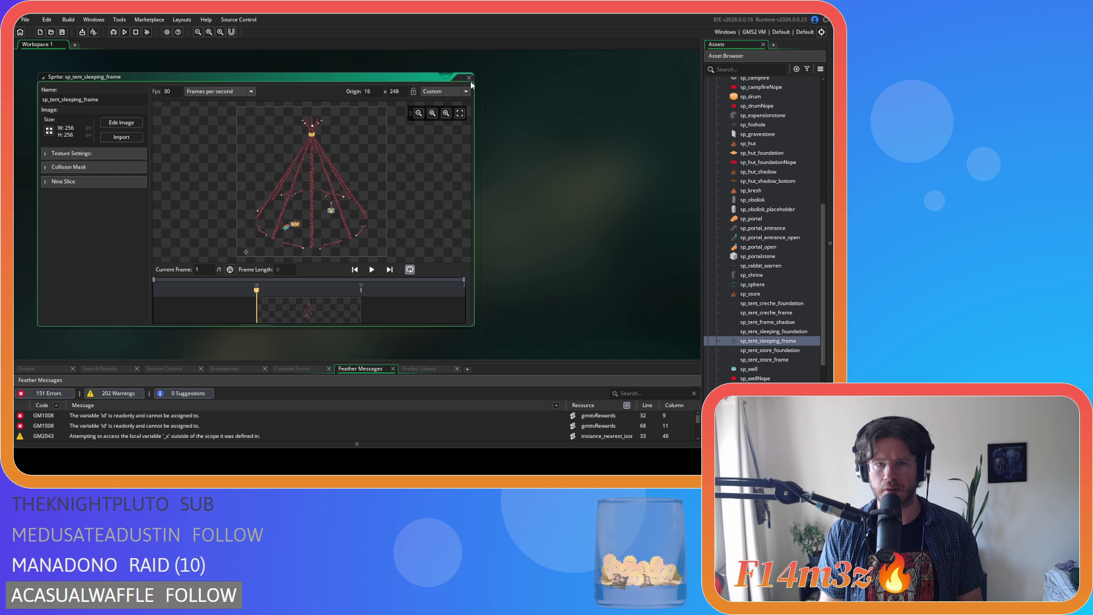
double_click(458, 78)
key("ctrl+w")
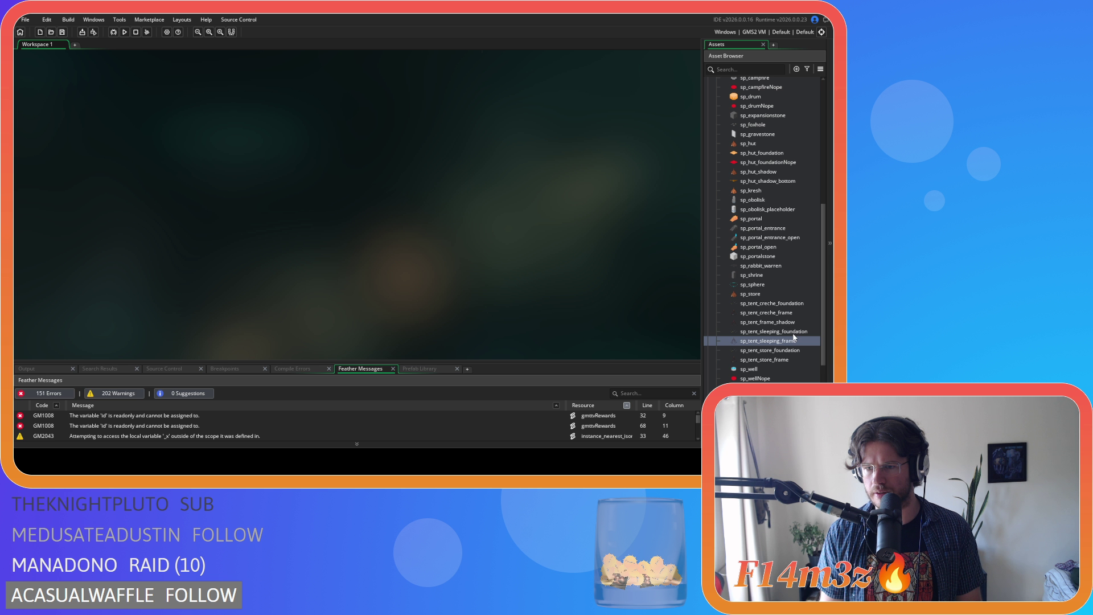
double_click(795, 322)
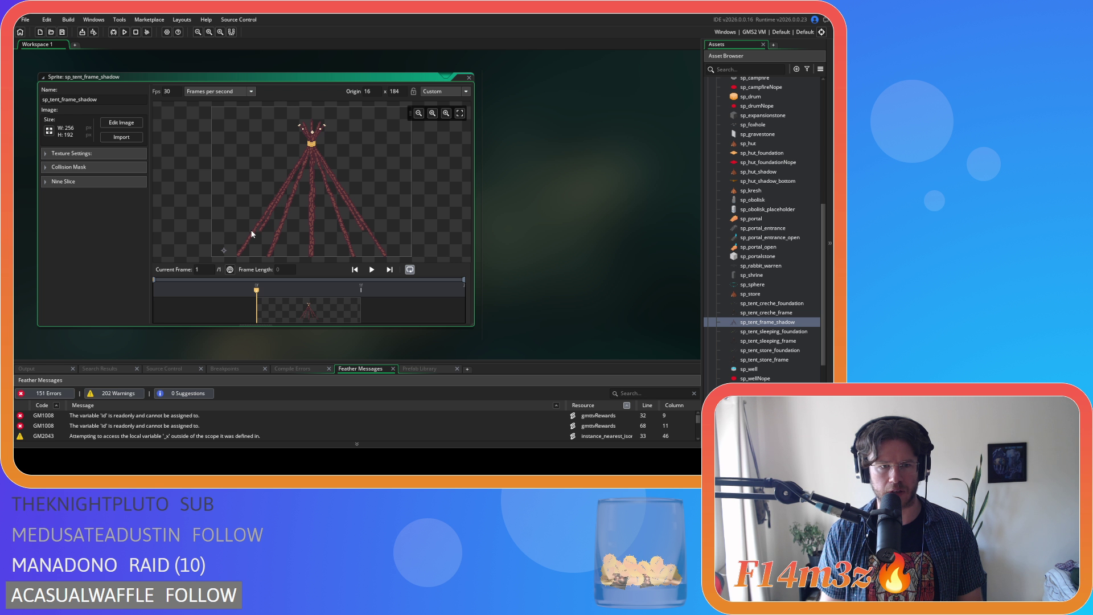
left_click(468, 76)
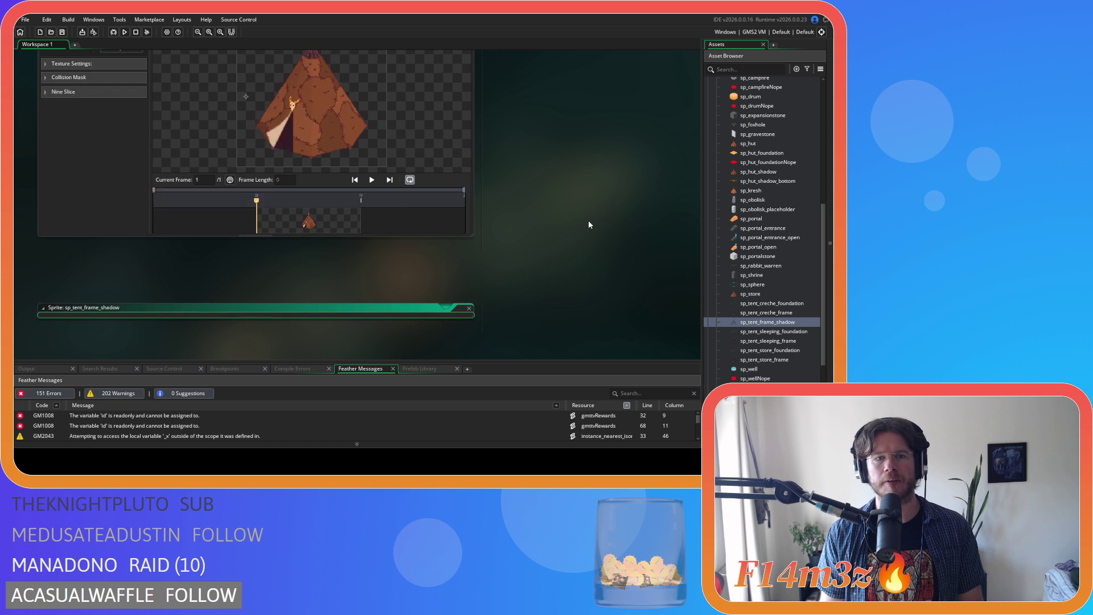
scroll(585, 227, "up", 1)
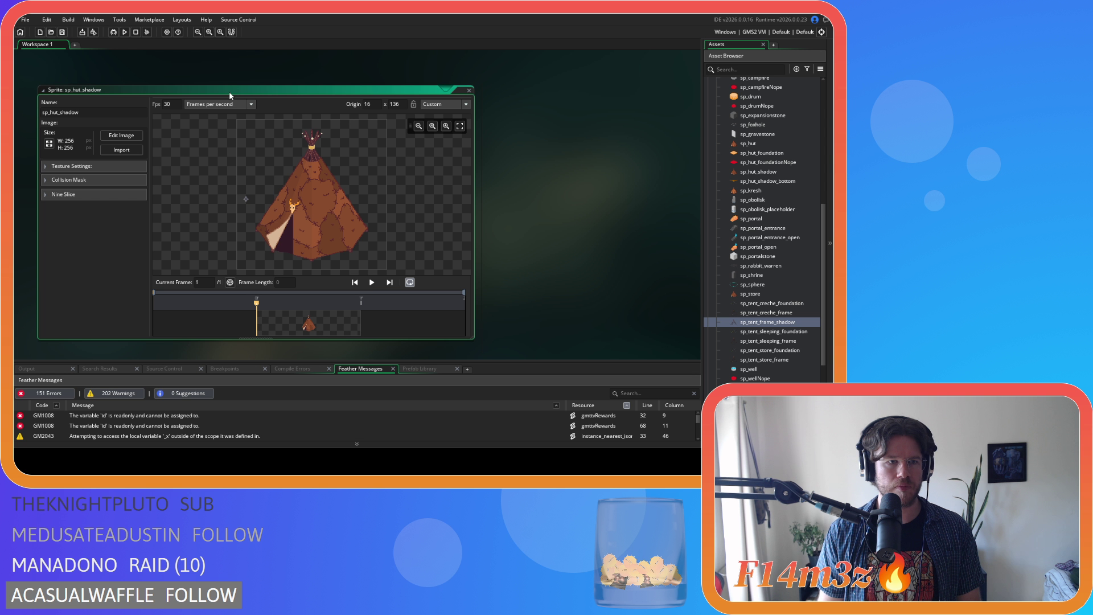
Resize sp_hut_shadow's canvas to 256×192 anchored at top-middle.
left_click(49, 144)
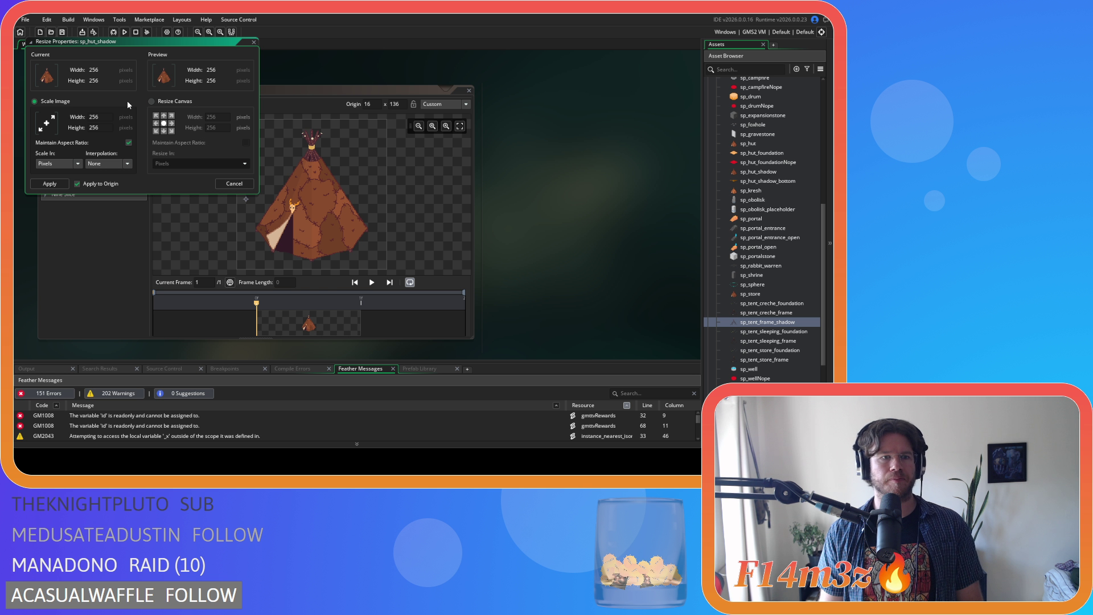
left_click(159, 102)
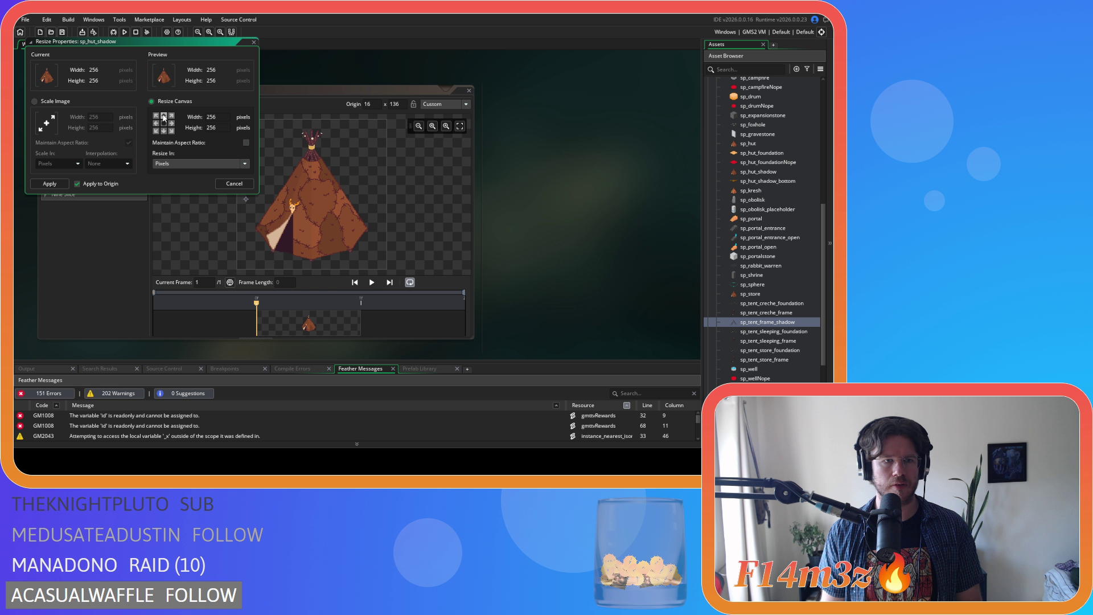
left_click(163, 116)
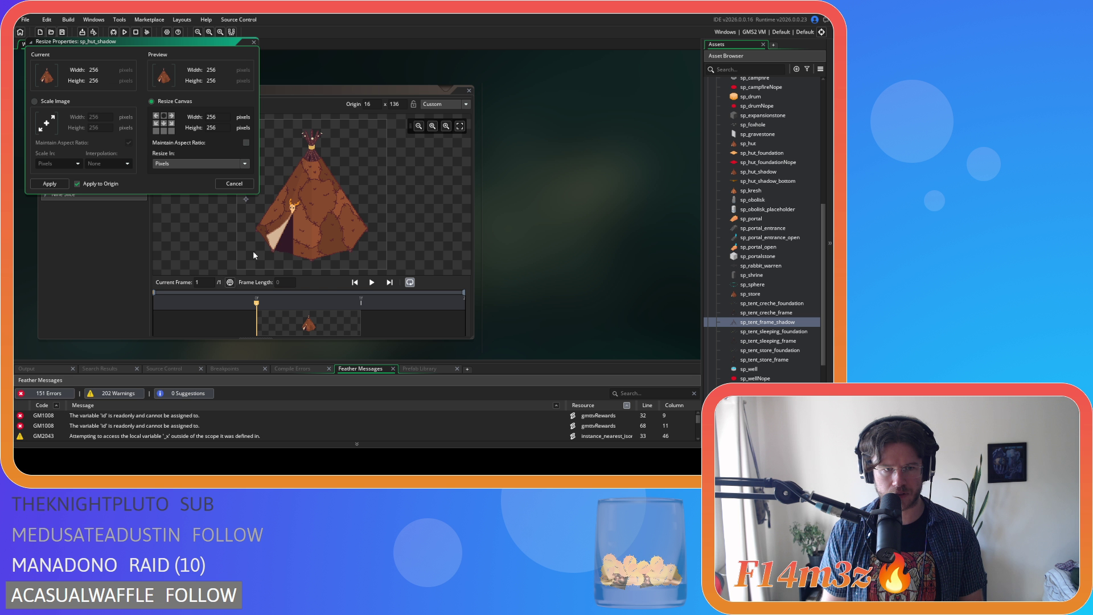
left_click(220, 130)
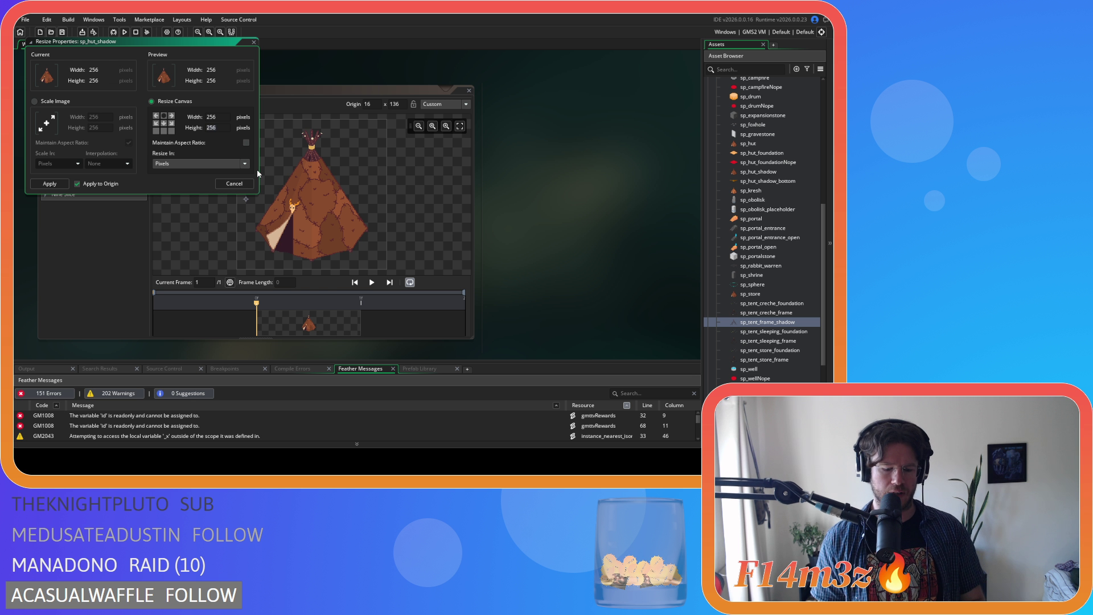
type("192")
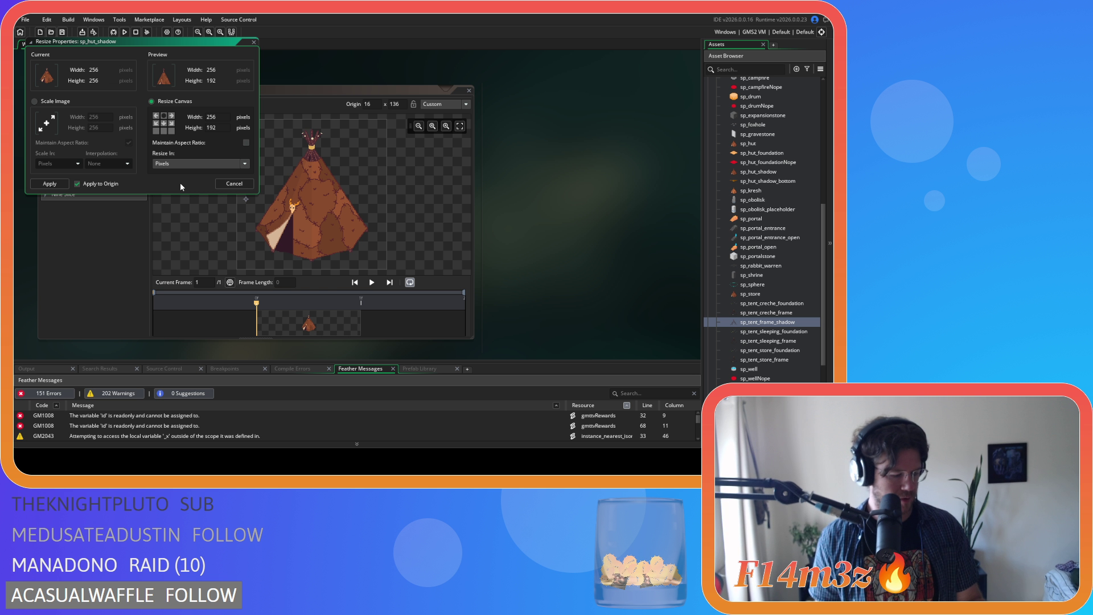
left_click(49, 184)
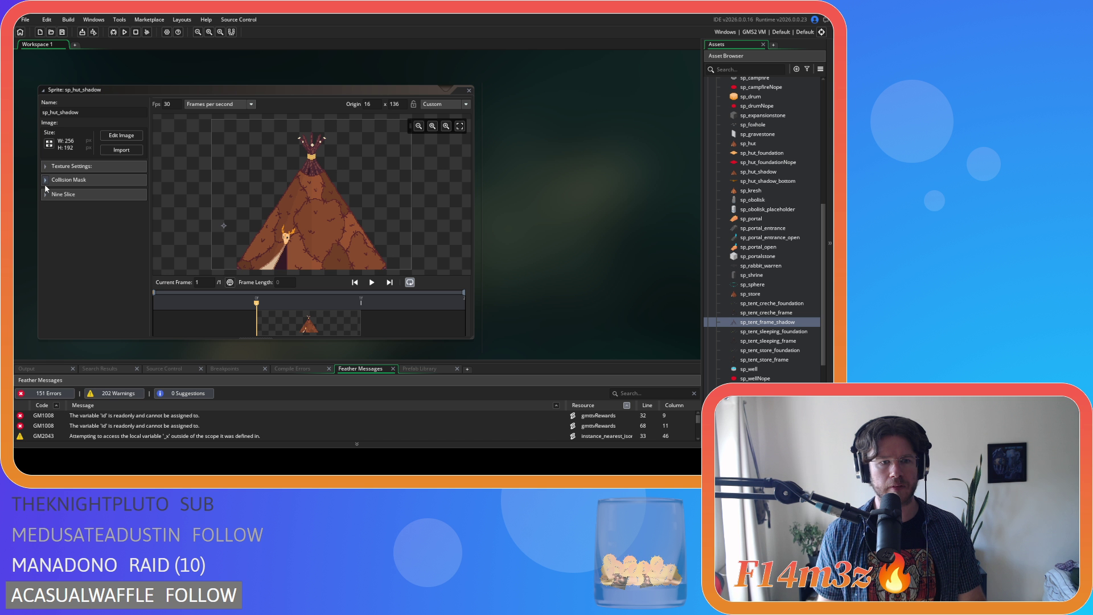
Fit the tent in view, set sp_hut_shadow's origin to 16, 184, and close the editor.
scroll(390, 262, "down", 2)
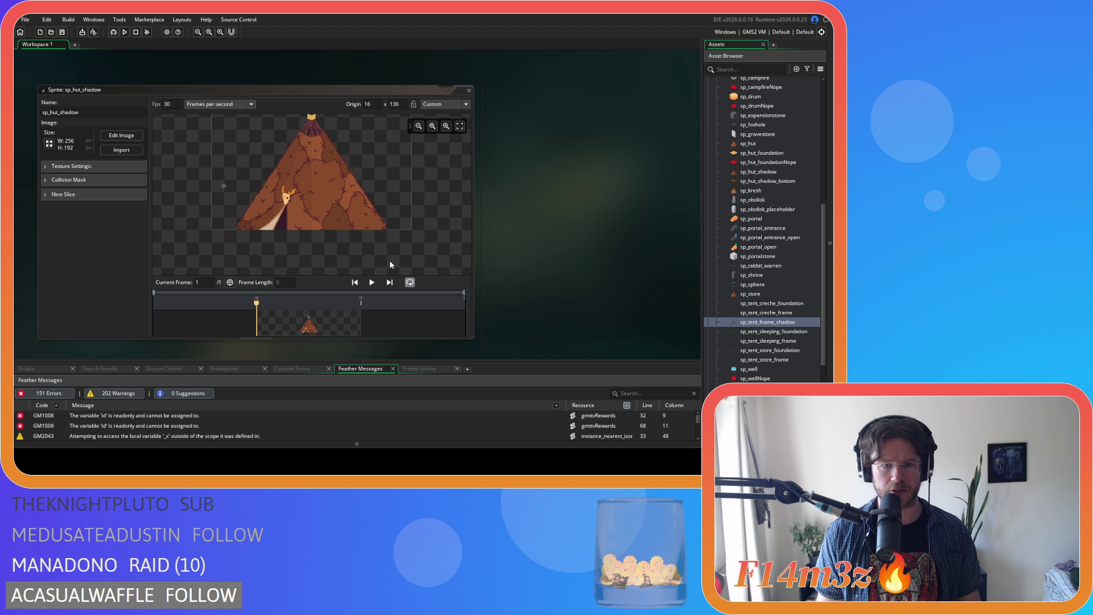
scroll(242, 232, "down", 2)
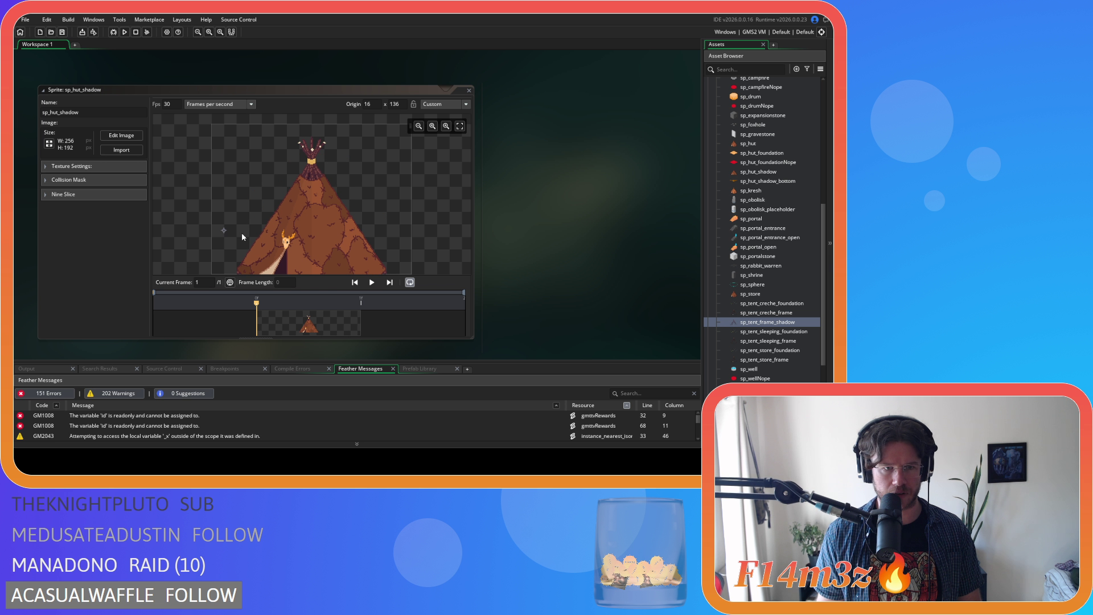
scroll(241, 186, "up", 5)
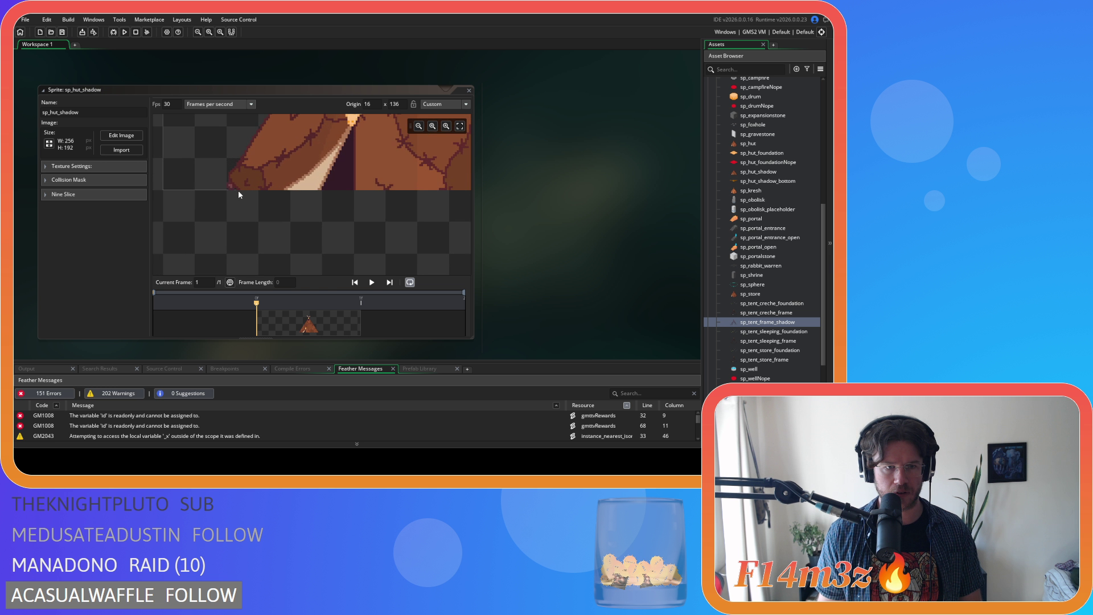
scroll(317, 187, "down", 5)
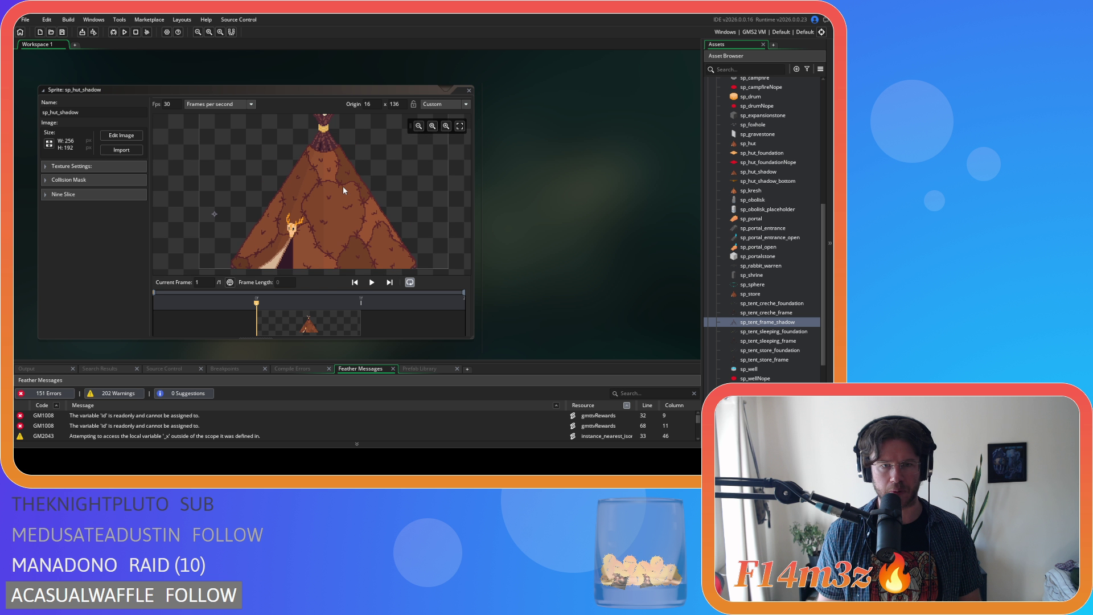
scroll(344, 188, "down", 1)
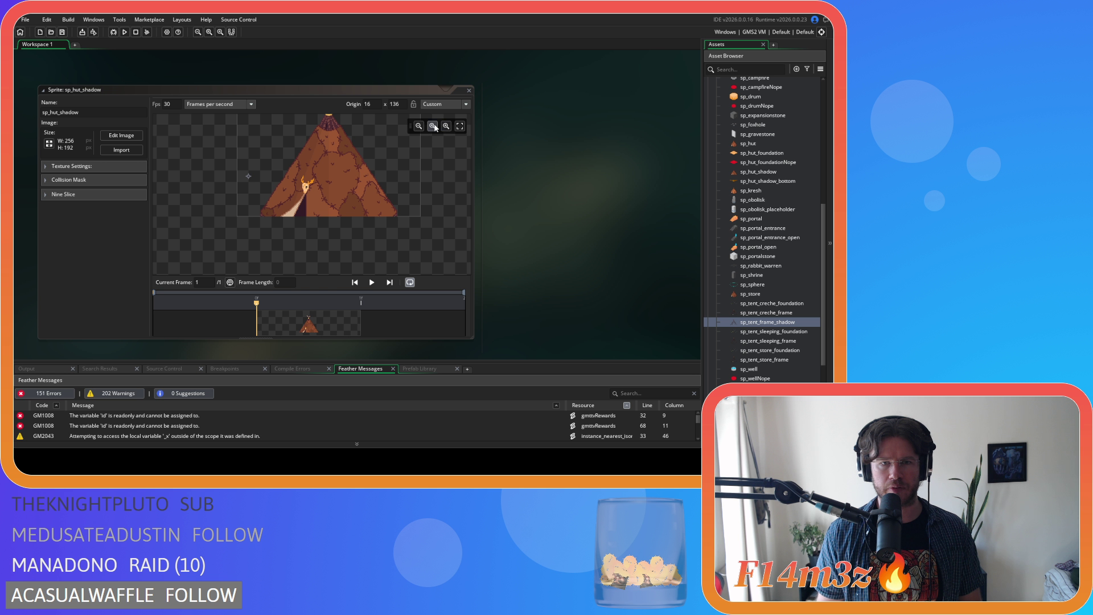
left_click(434, 127)
scroll(353, 161, "down", 2)
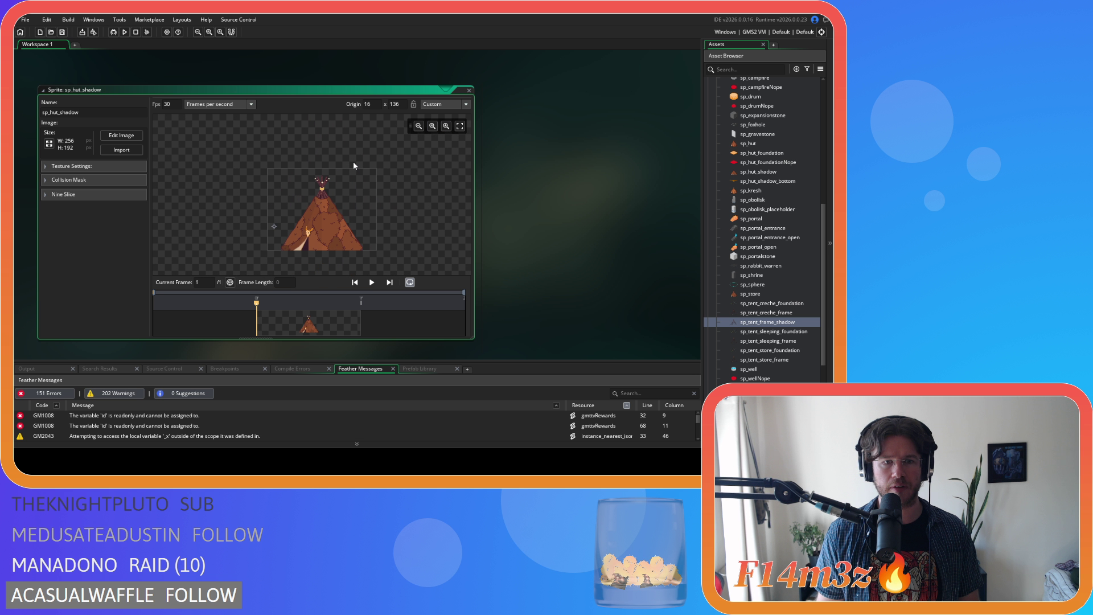
left_click(459, 127)
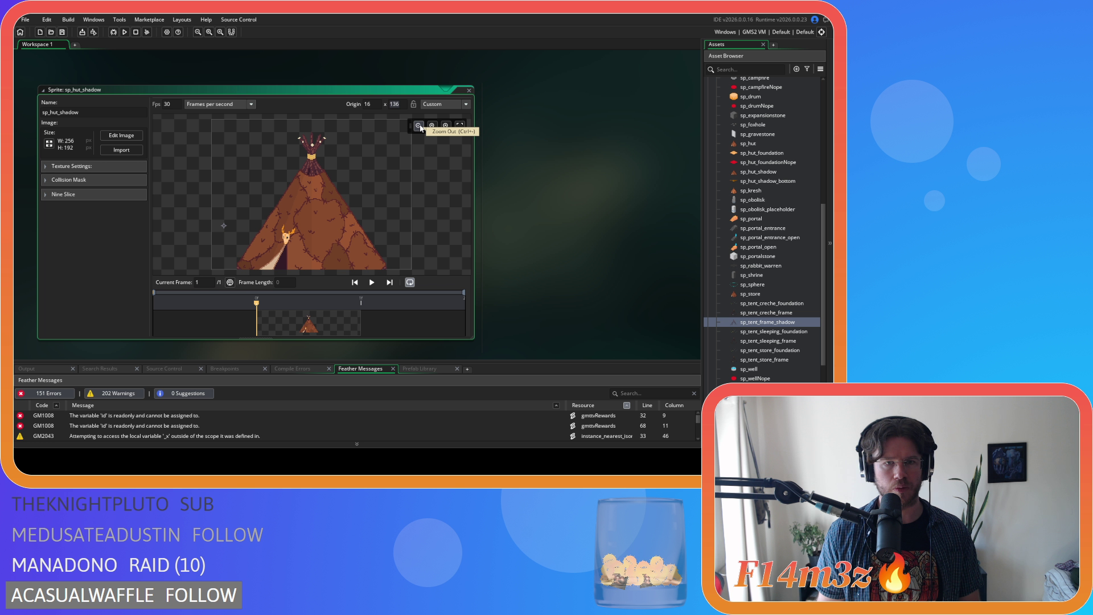
type("184")
key("Return")
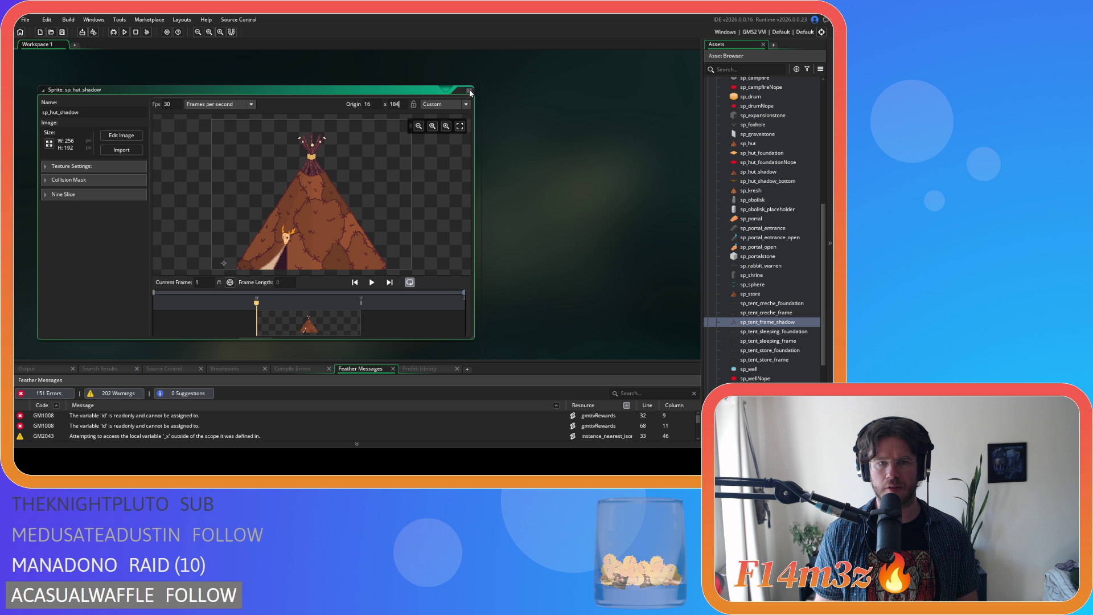
left_click(469, 90)
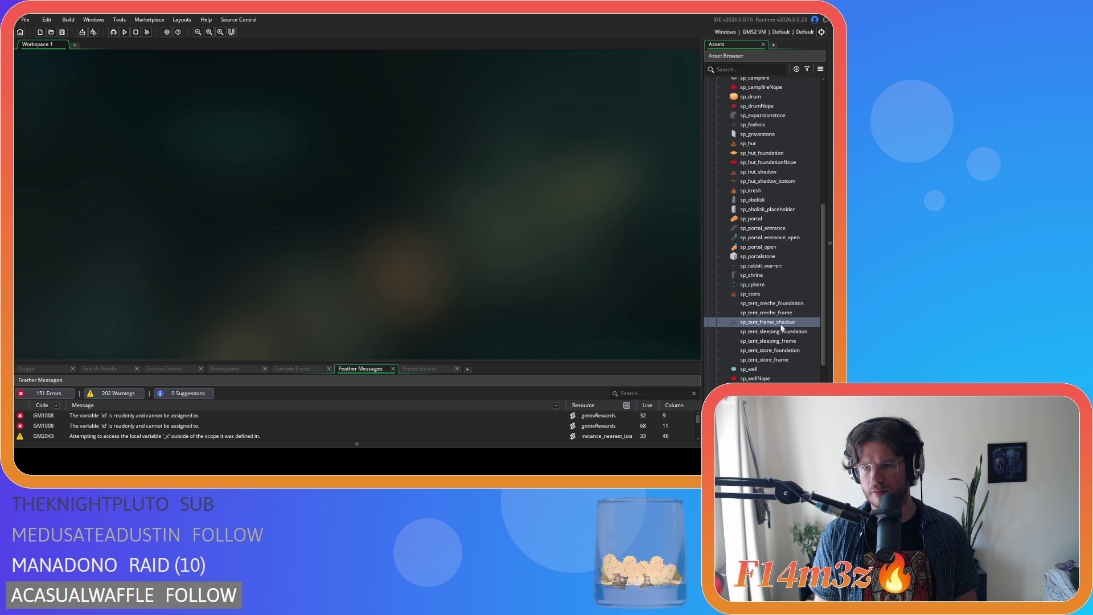
Open sp_hut_shadow_bottom and import the tent image into it.
left_click(760, 191)
left_click(770, 174)
double_click(772, 182)
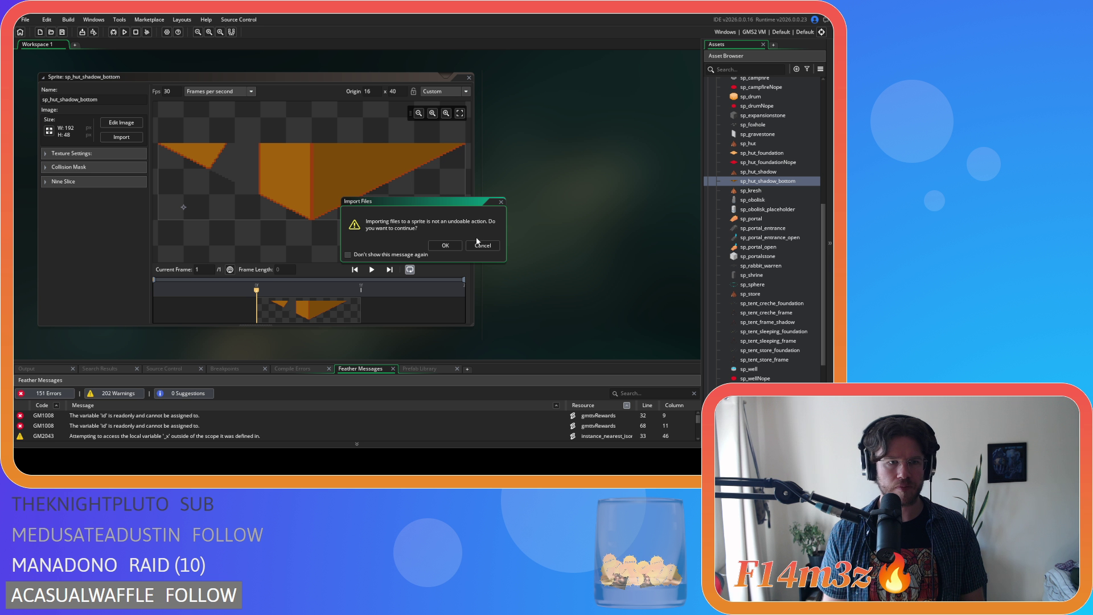
left_click(445, 246)
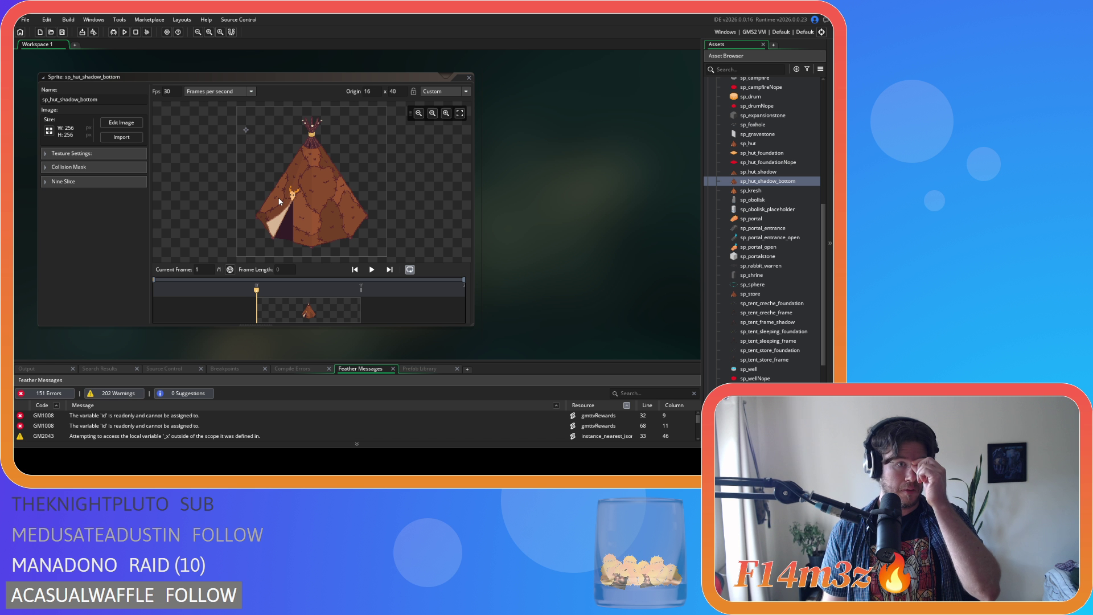
Crop the canvas to 256×64, anchored at bottom-centre to keep the lower strip.
left_click(49, 130)
left_click(151, 101)
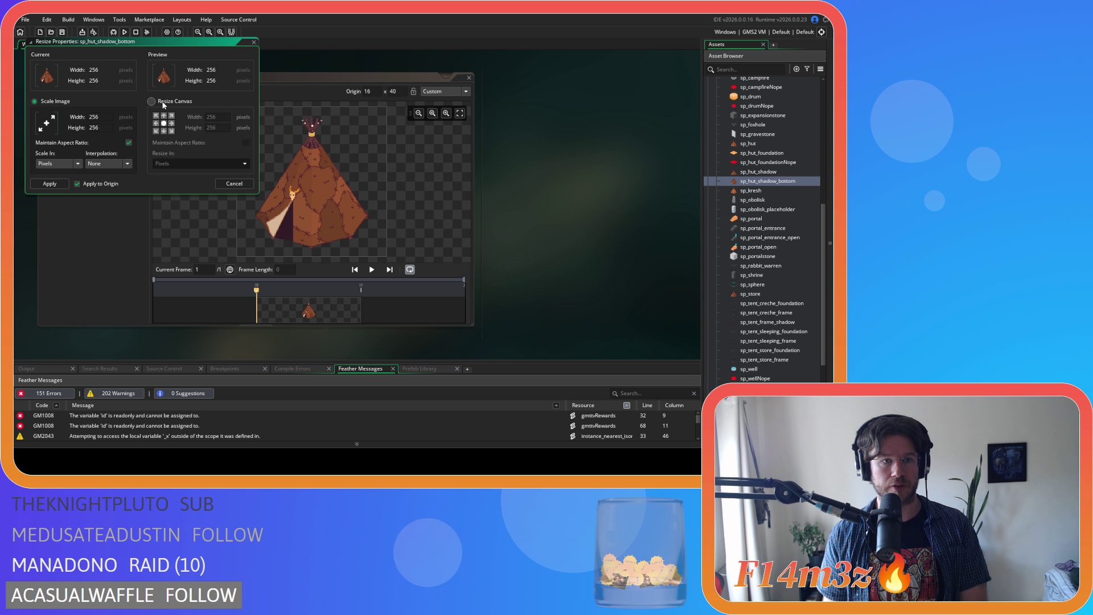
left_click(164, 132)
double_click(211, 128)
type("64")
key("Return")
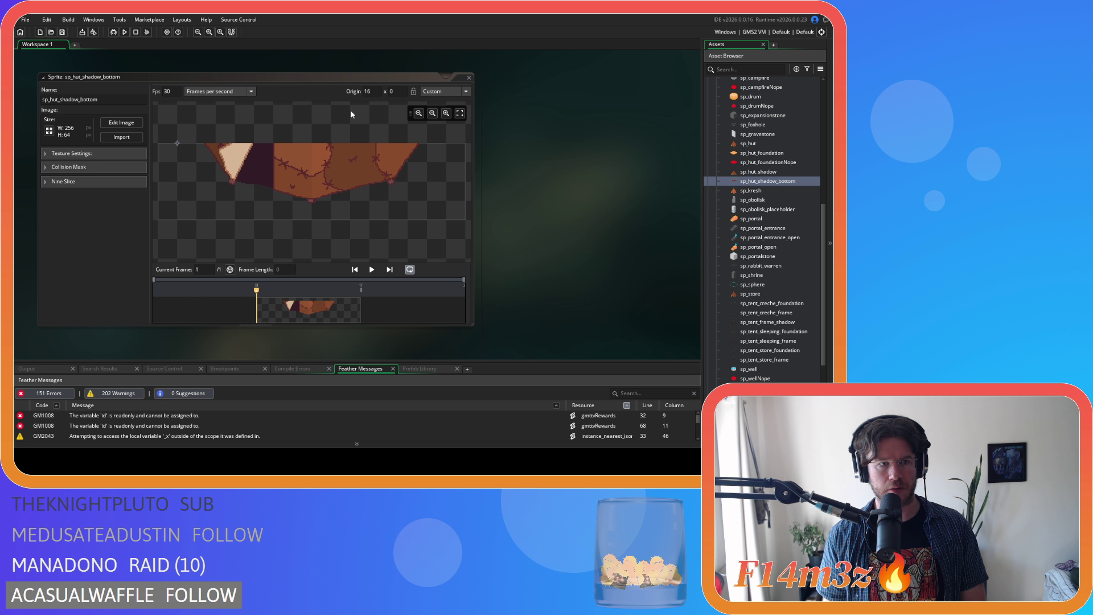
Set sp_hut_shadow_bottom's origin to 16, 56 and close its editor.
left_click(391, 91)
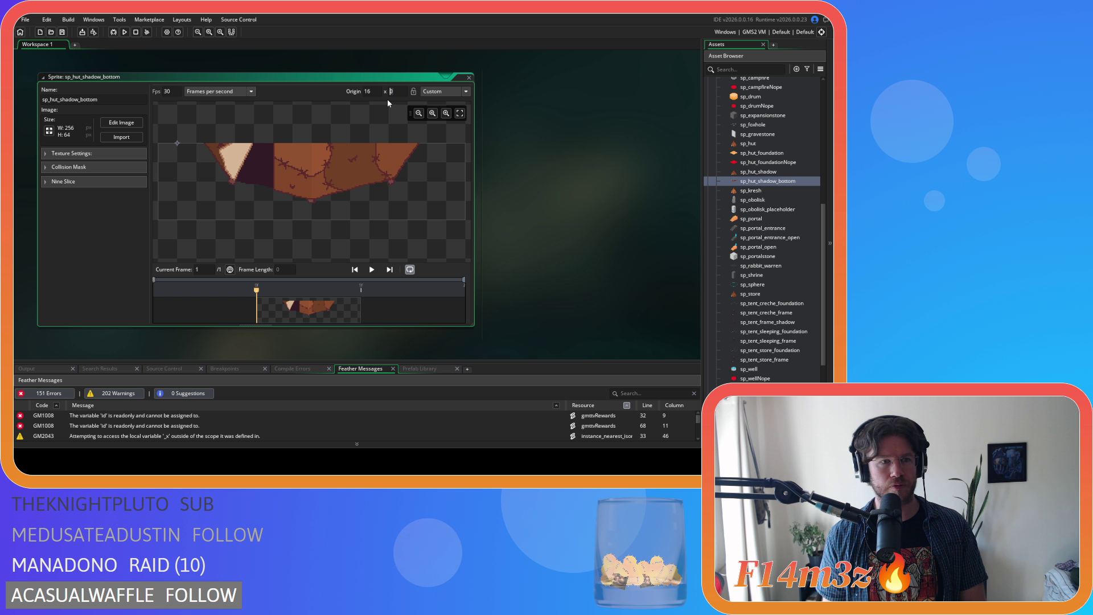
type("56")
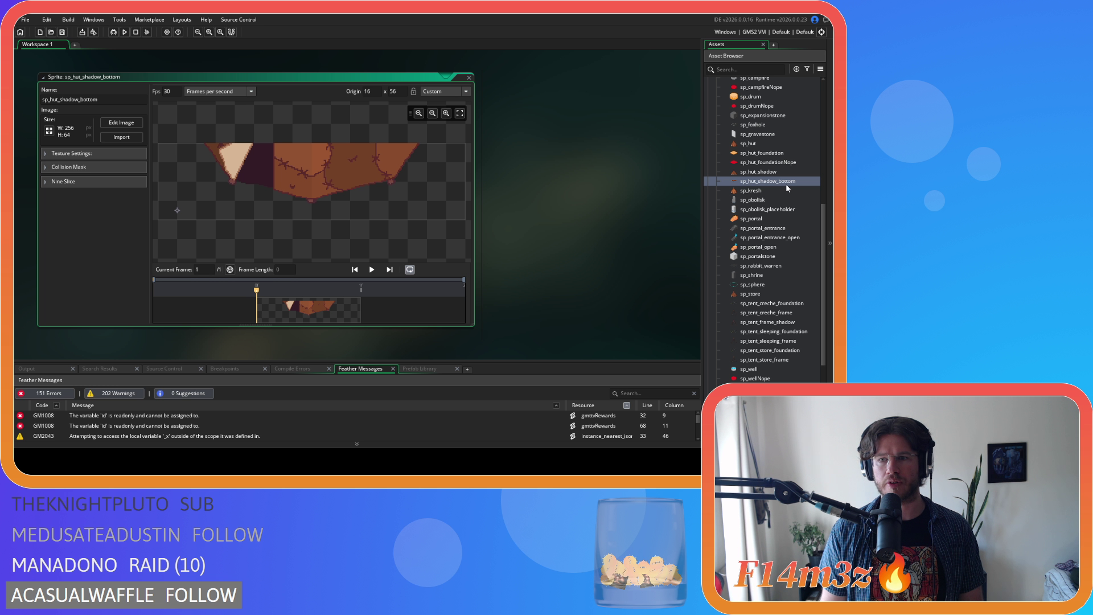
left_click(468, 78)
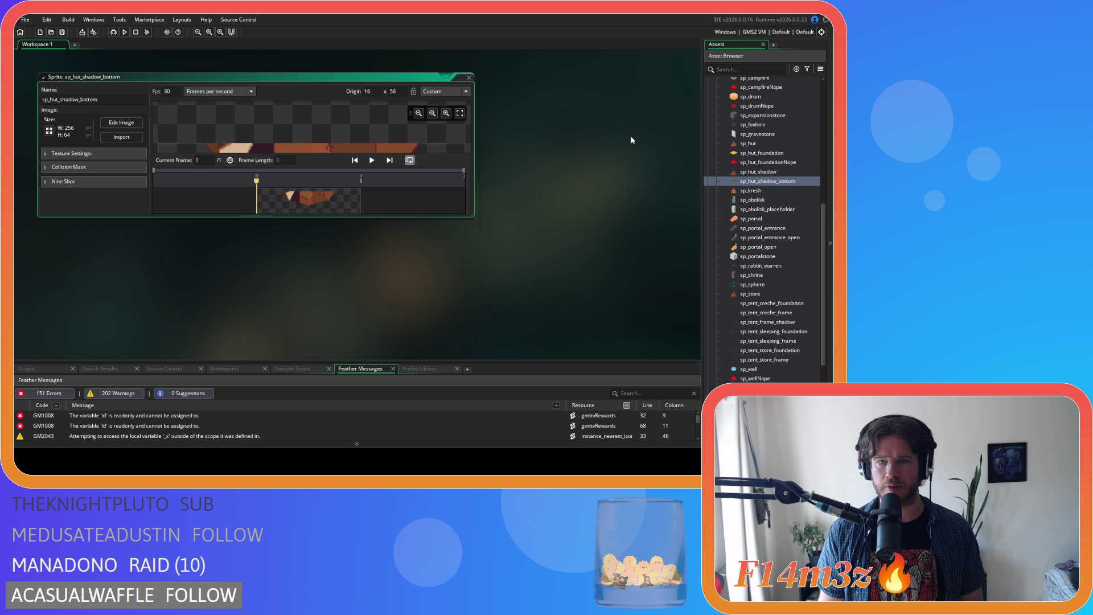
Duplicate sp_hut_shadow and rename the copy sp_creche_shadow.
left_click(777, 172)
key("ctrl+d")
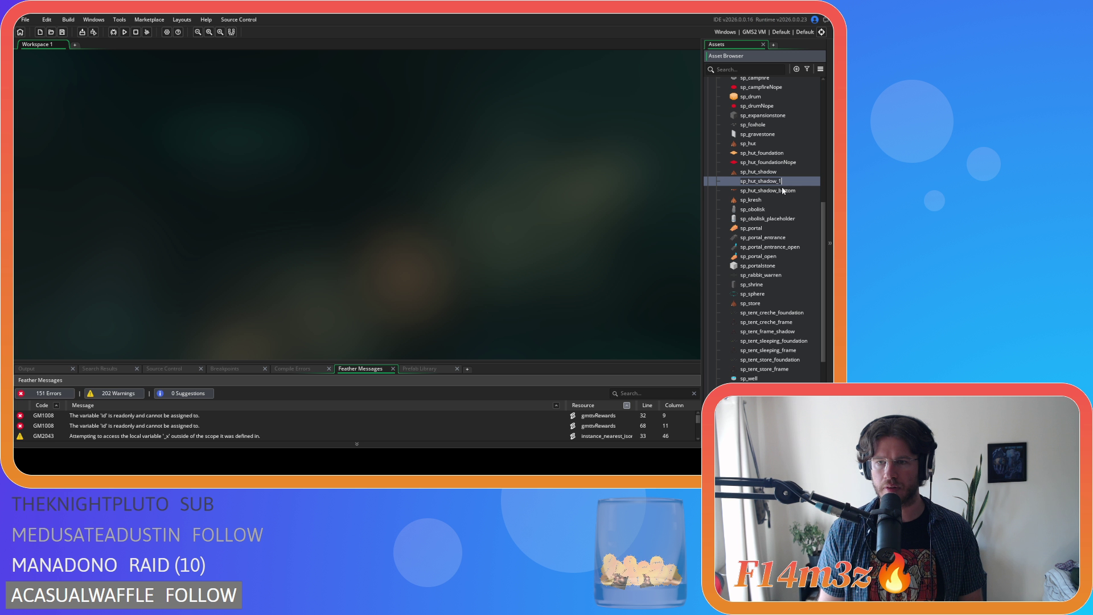
key("BackSpace")
key("BackSpace")
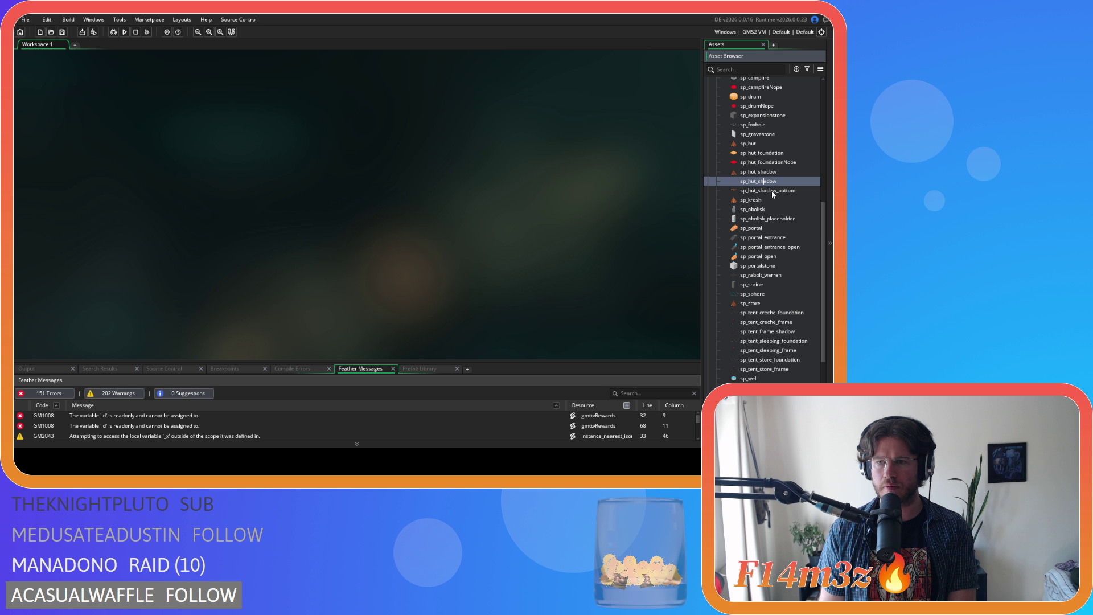
key("BackSpace")
key("BackSpace")
key("BackSpace")
type("creche")
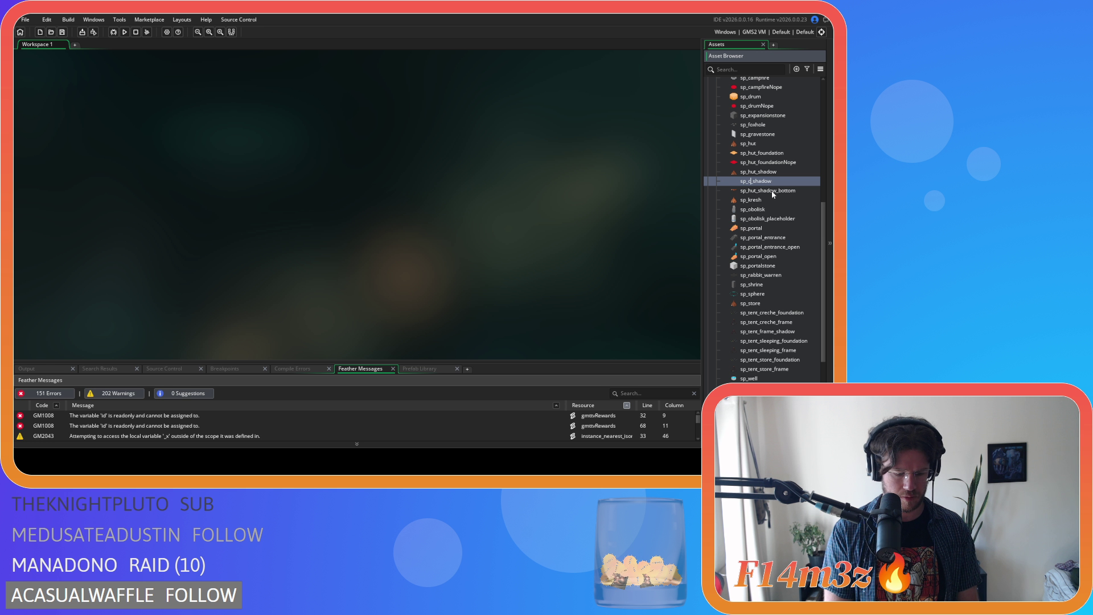
key("Return")
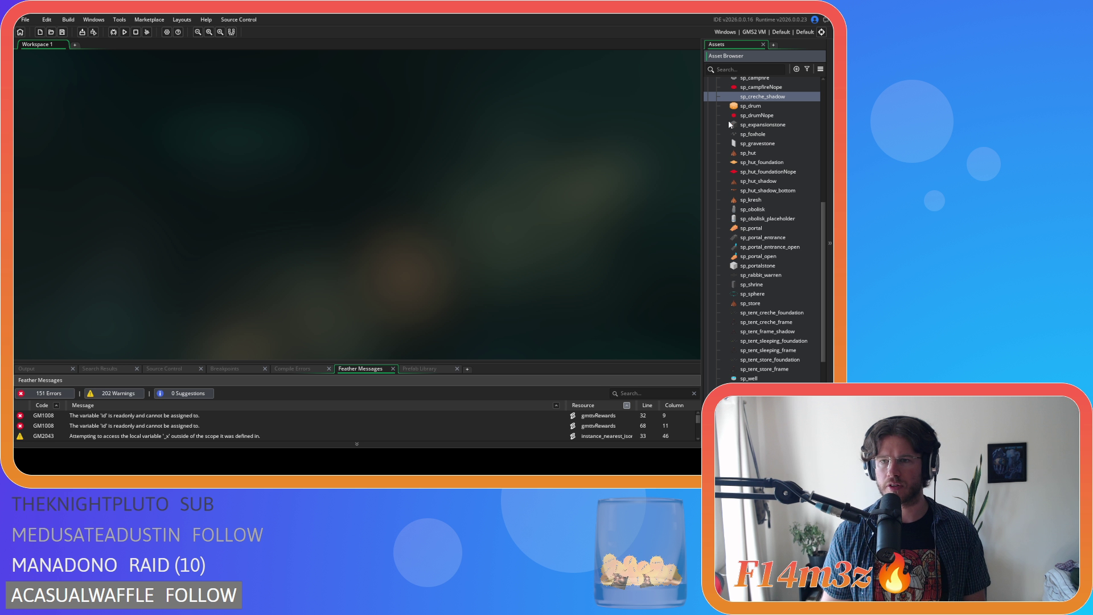
Import the tent image into sp_creche_shadow and crop its canvas to 256×192, top-anchored.
double_click(759, 97)
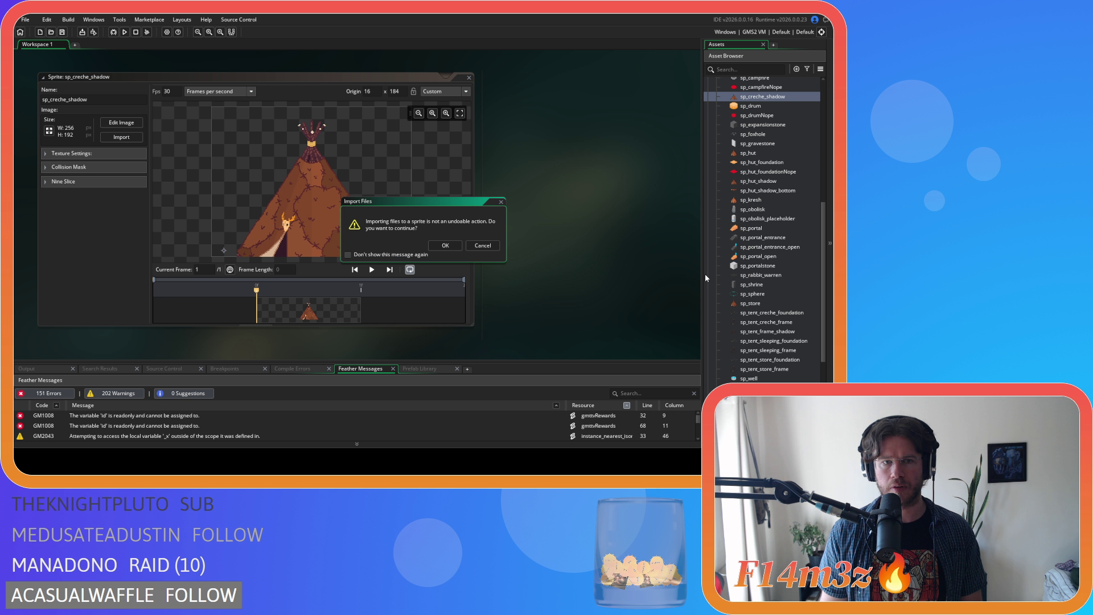
left_click(438, 246)
left_click(50, 132)
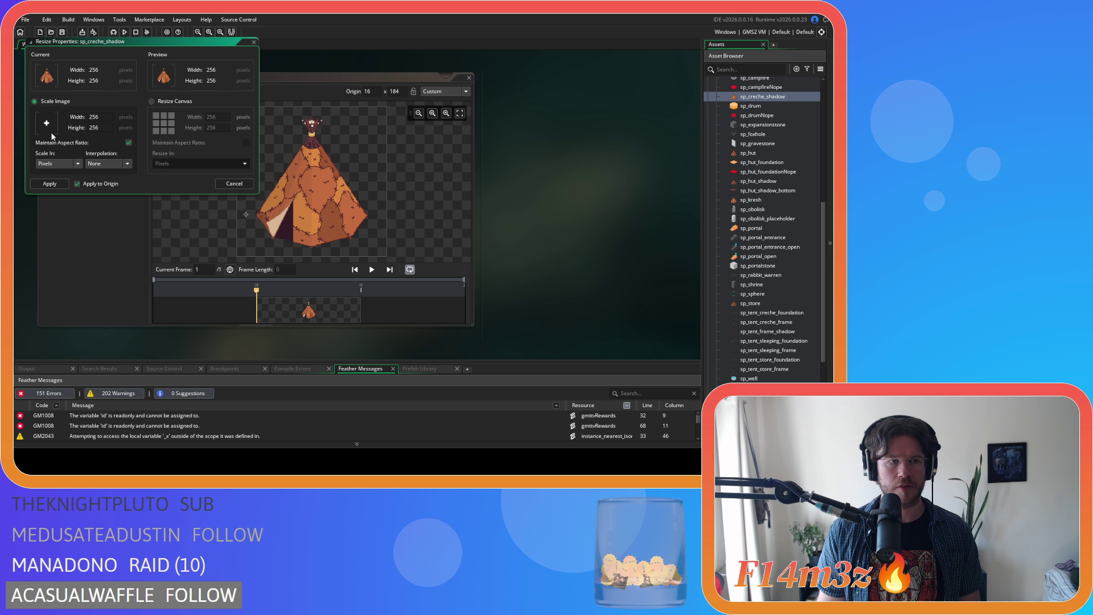
left_click(166, 102)
left_click(165, 116)
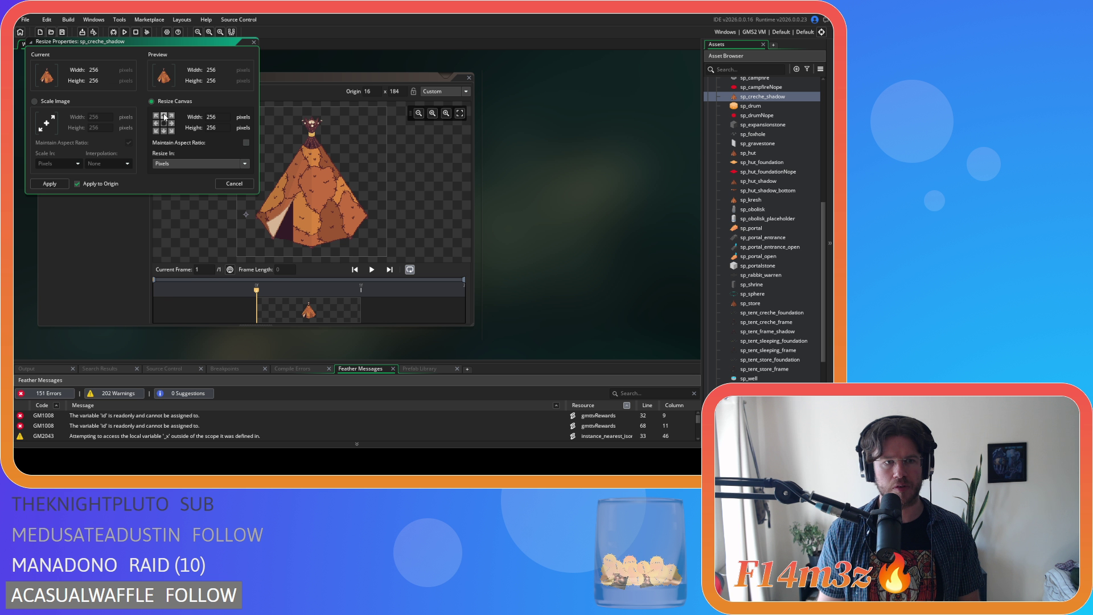
left_click(165, 116)
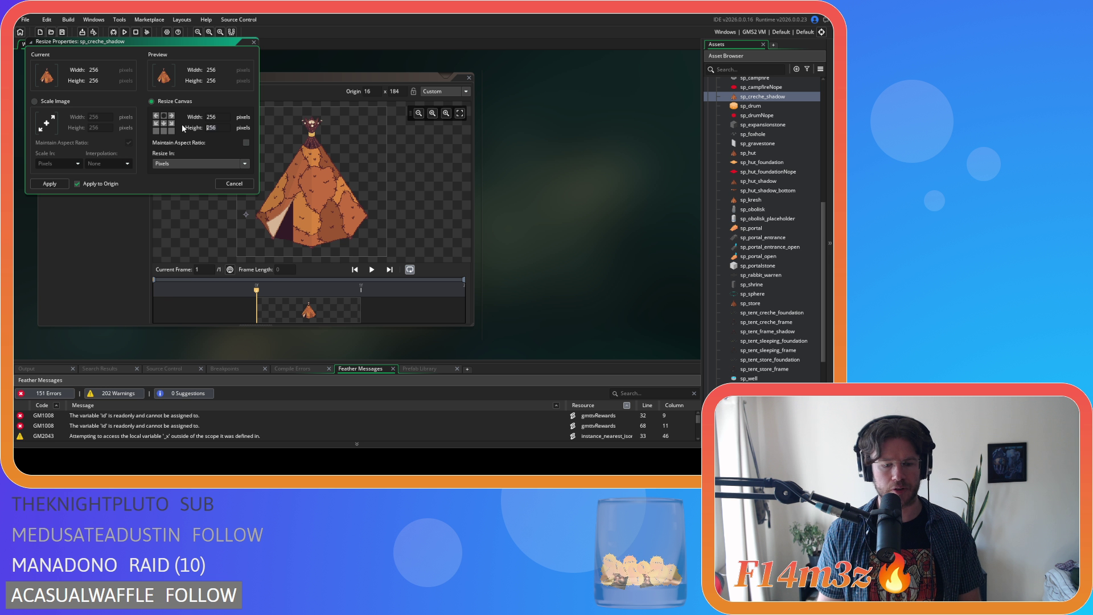
type("192")
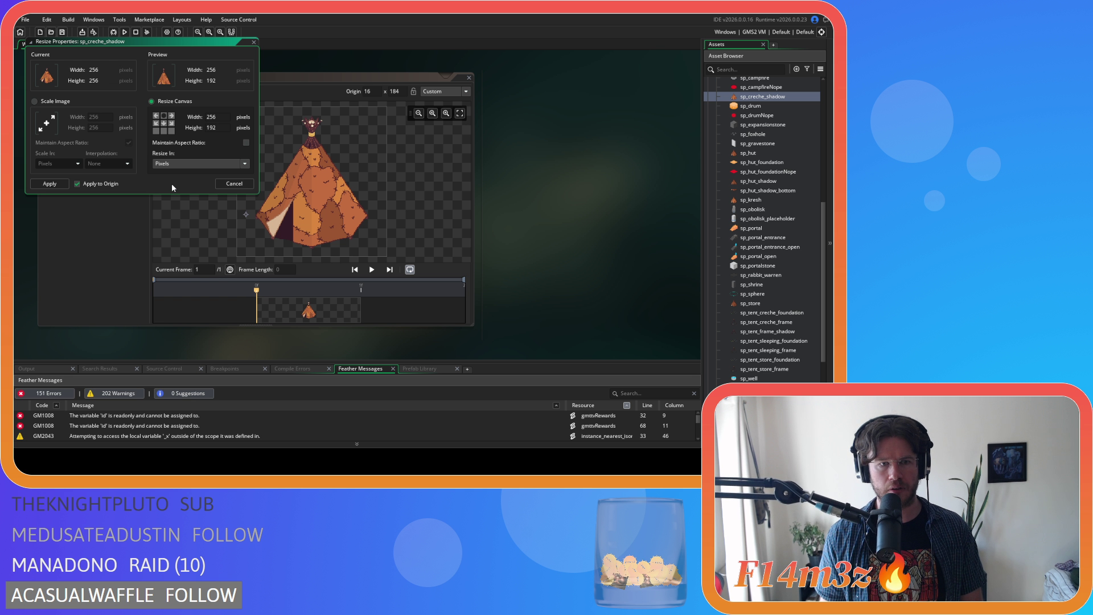
left_click(50, 183)
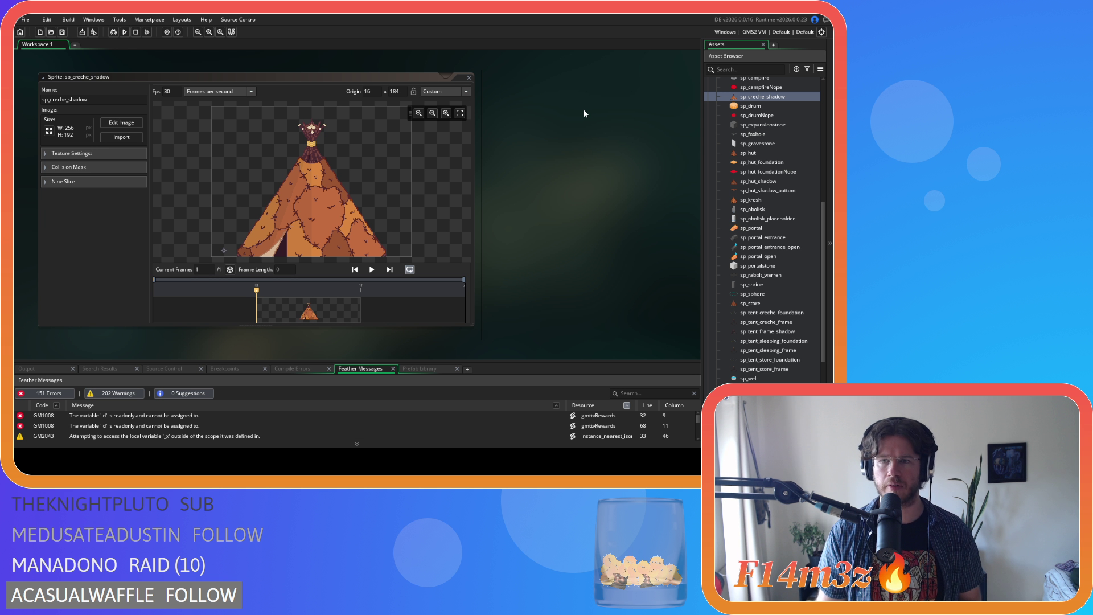
Open sp_hut_shadow, then close all open sprite editors to leave an empty workspace.
double_click(757, 181)
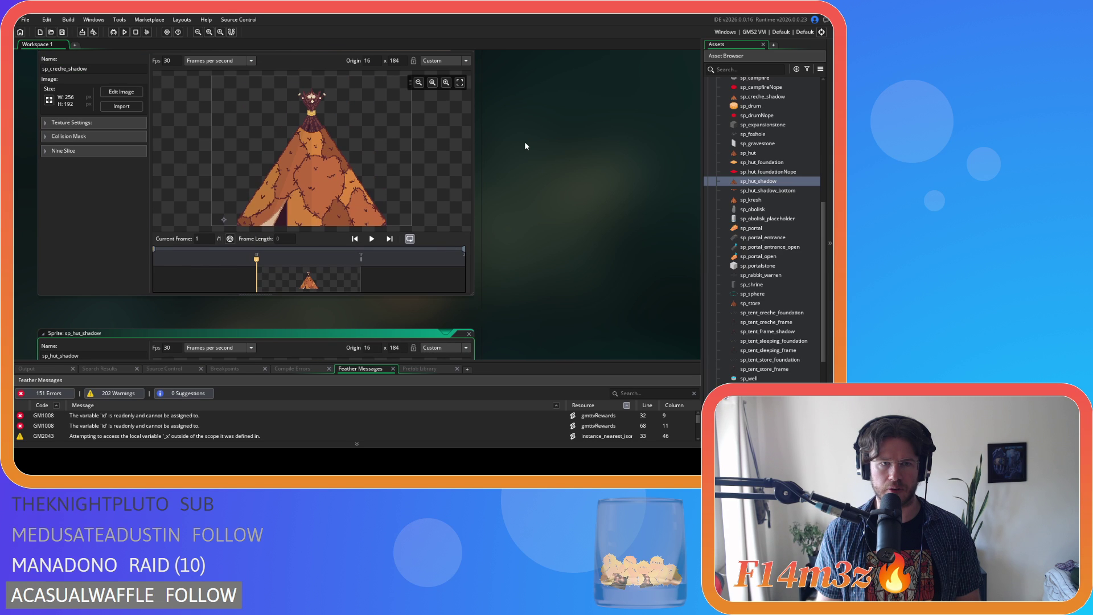
scroll(375, 189, "up", 3)
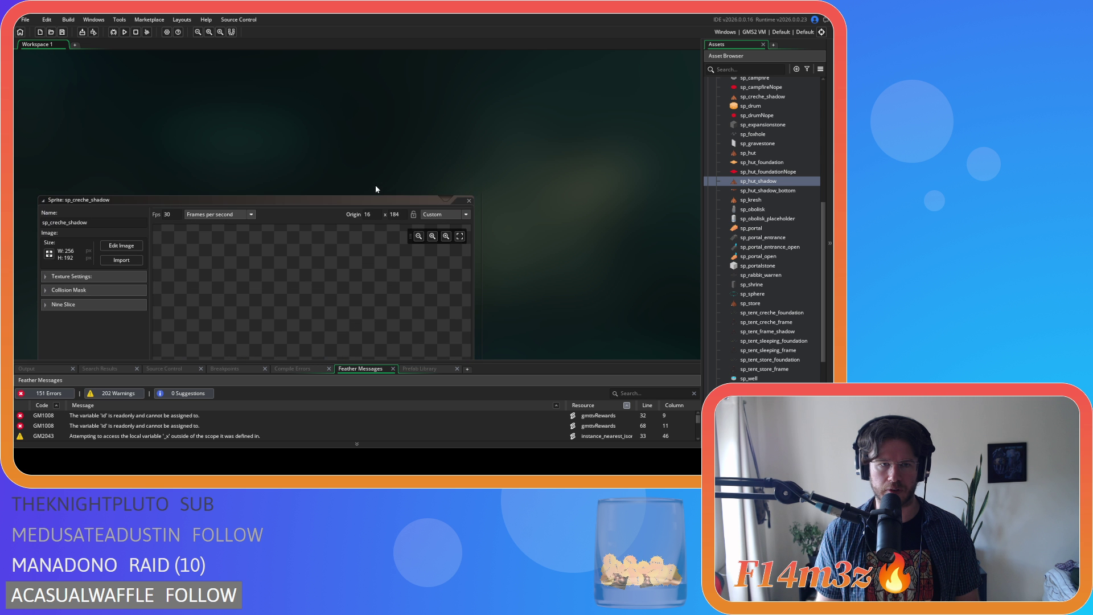
right_click(591, 228)
mouse_move(605, 242)
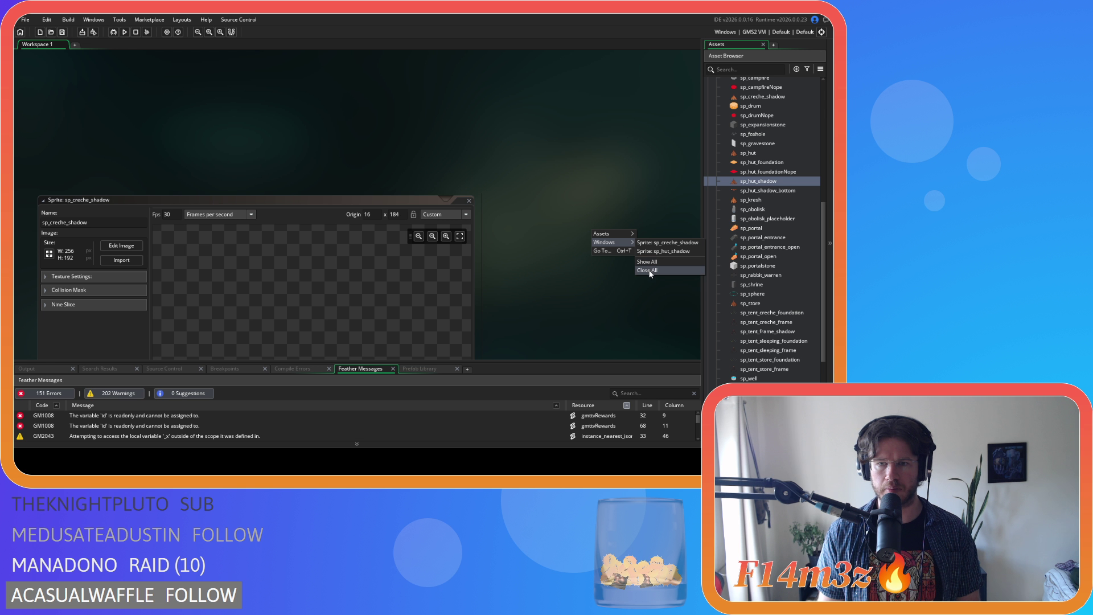
left_click(651, 271)
Collapse the Sprites folder so only top-level groups show in the Asset Browser.
scroll(734, 178, "up", 4)
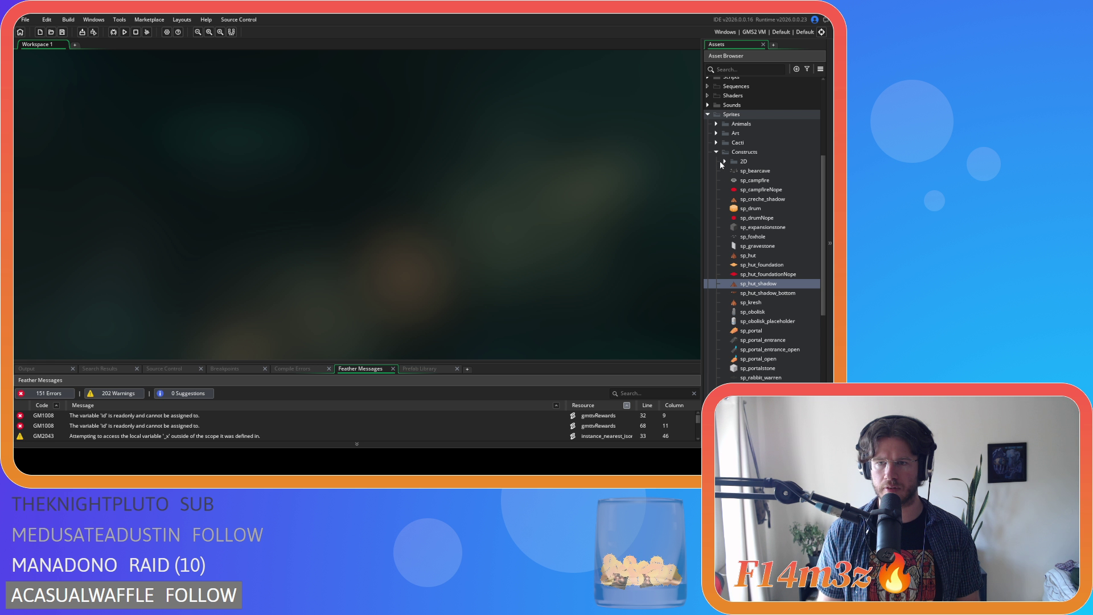
scroll(719, 162, "down", 3)
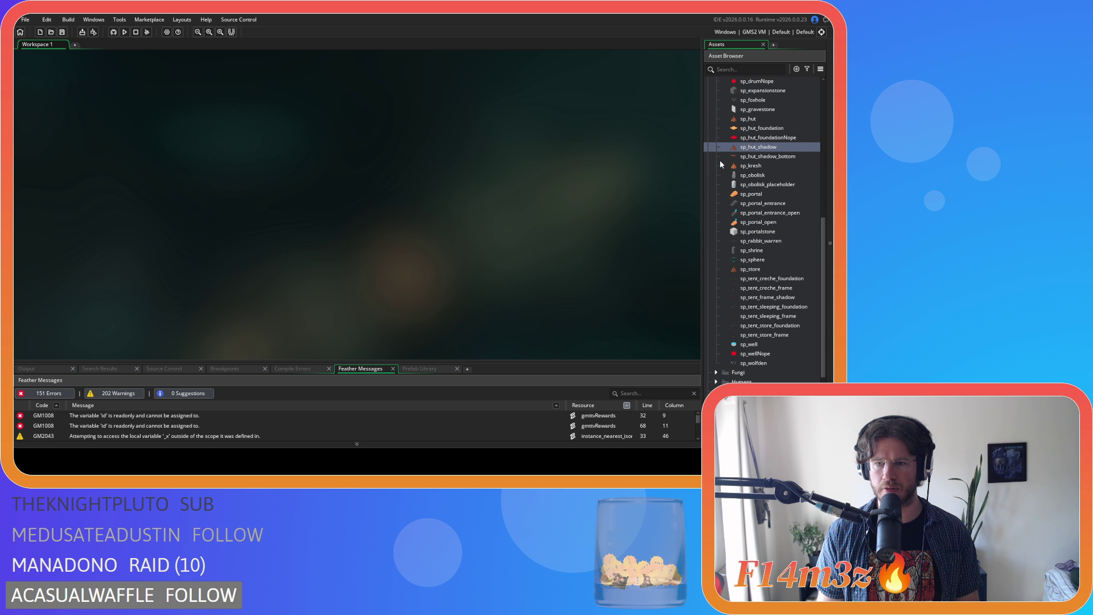
scroll(745, 182, "up", 10)
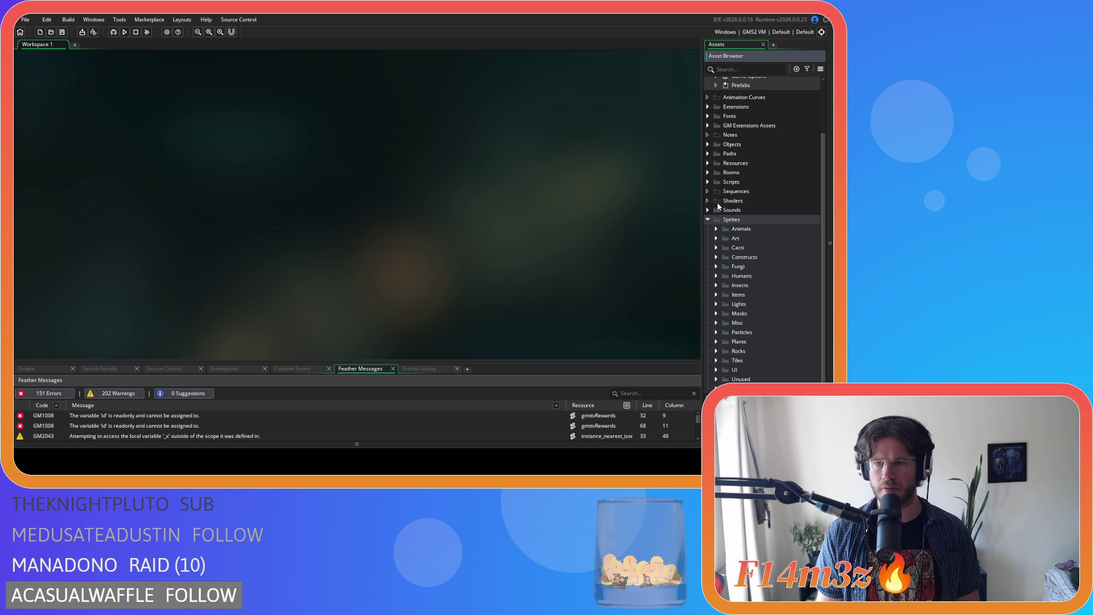
left_click(706, 219)
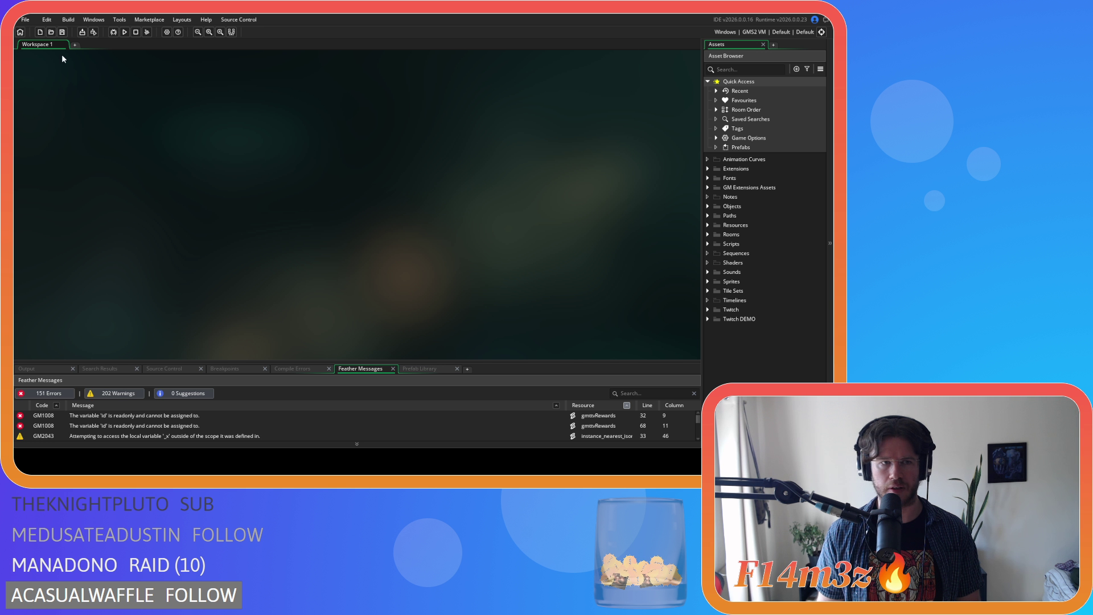